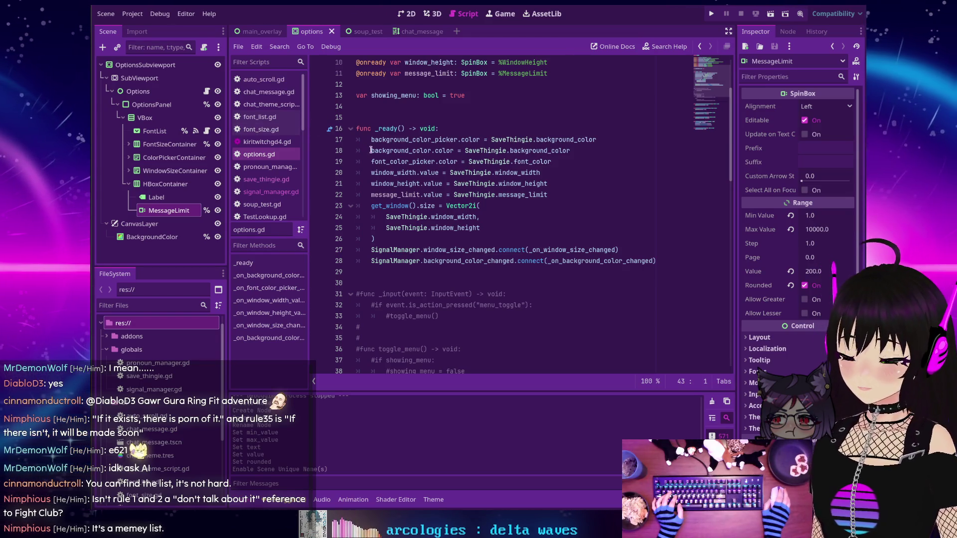
scroll(377, 173, down, 6)
scroll(377, 173, down, 3)
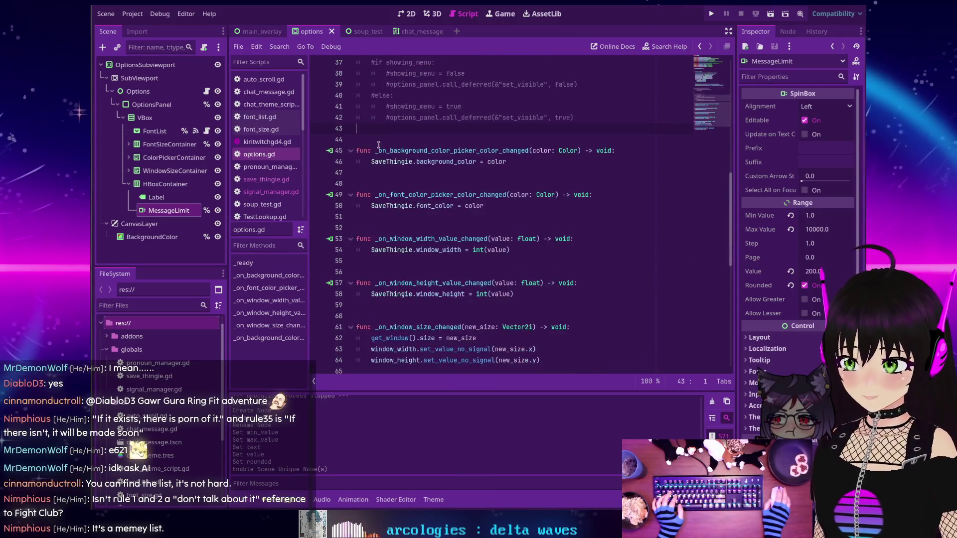
scroll(377, 134, up, 8)
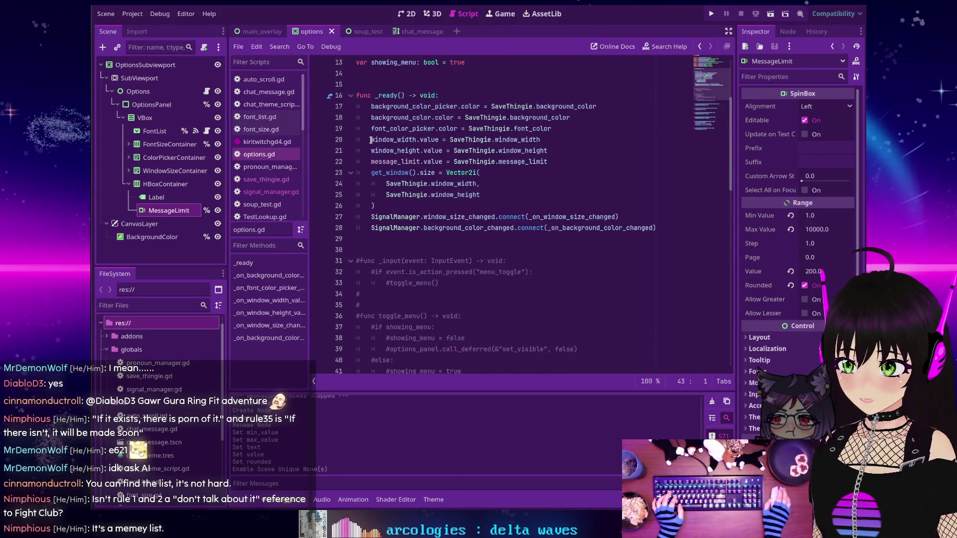
scroll(371, 140, up, 4)
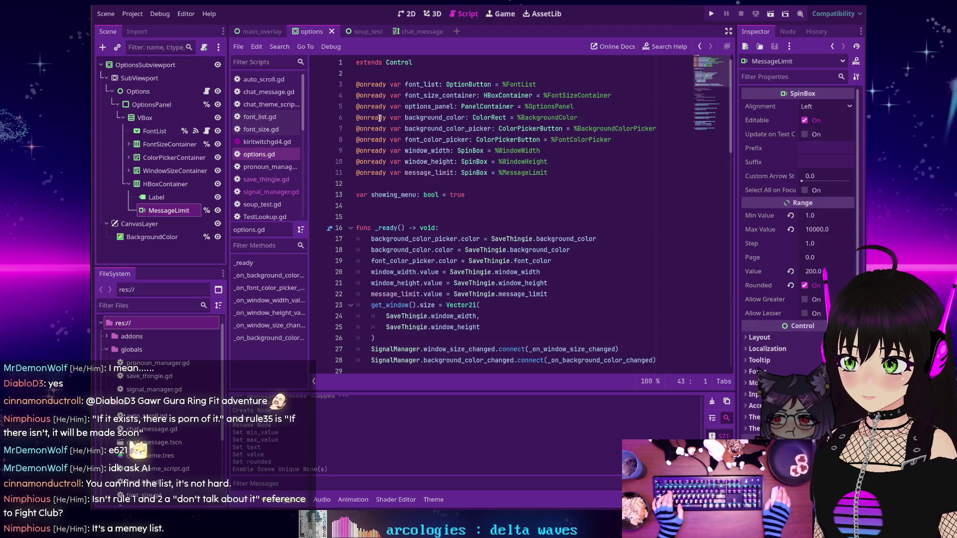
mouse_move(376, 119)
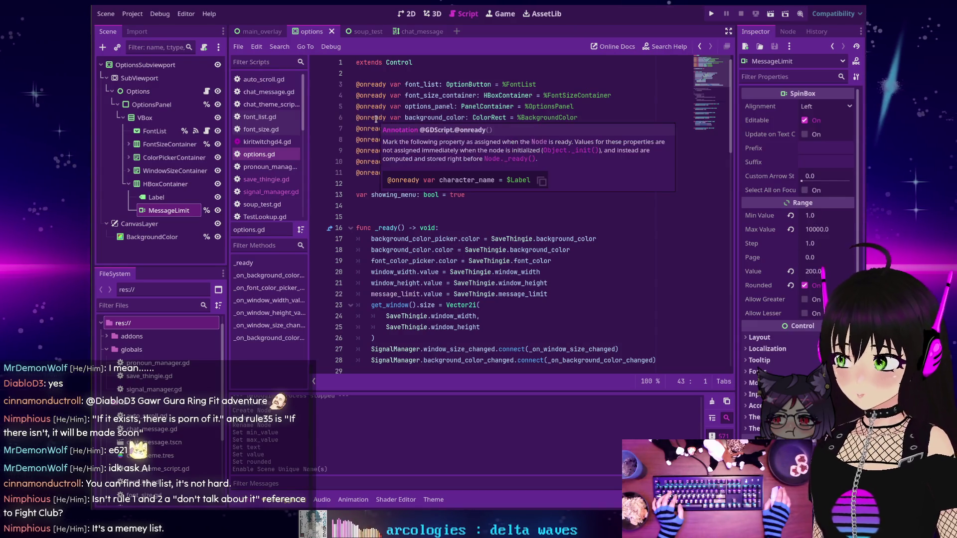
scroll(374, 118, down, 10)
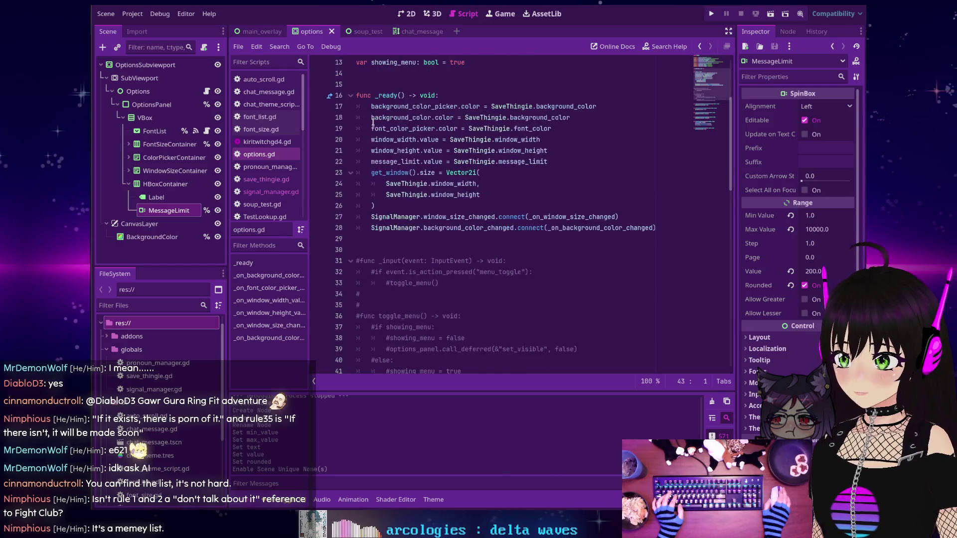
scroll(374, 115, down, 6)
scroll(384, 242, up, 16)
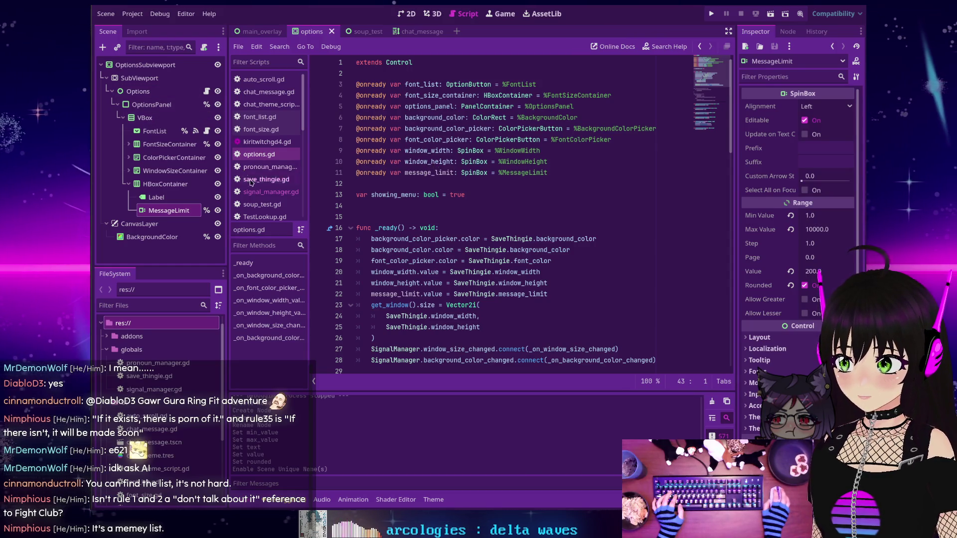
click(286, 191)
scroll(378, 169, up, 13)
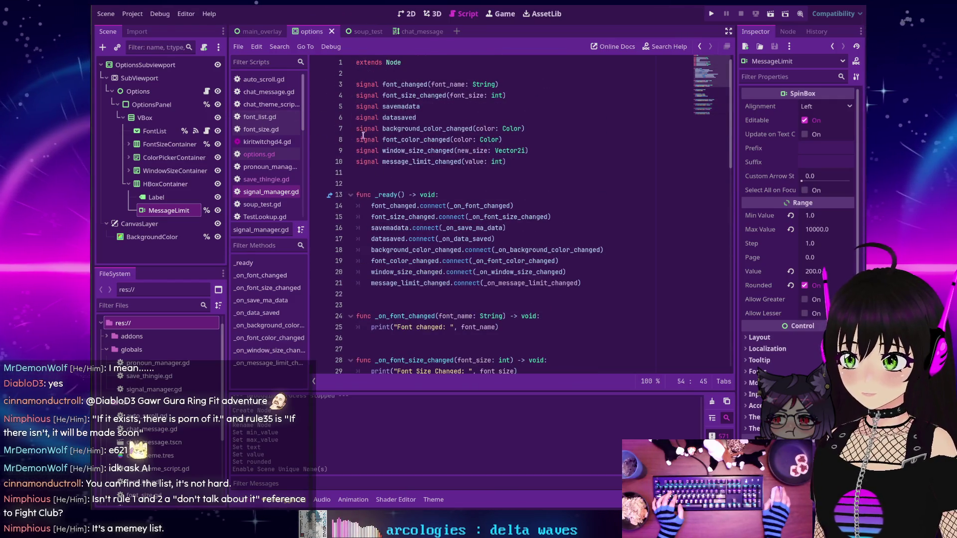
click(406, 13)
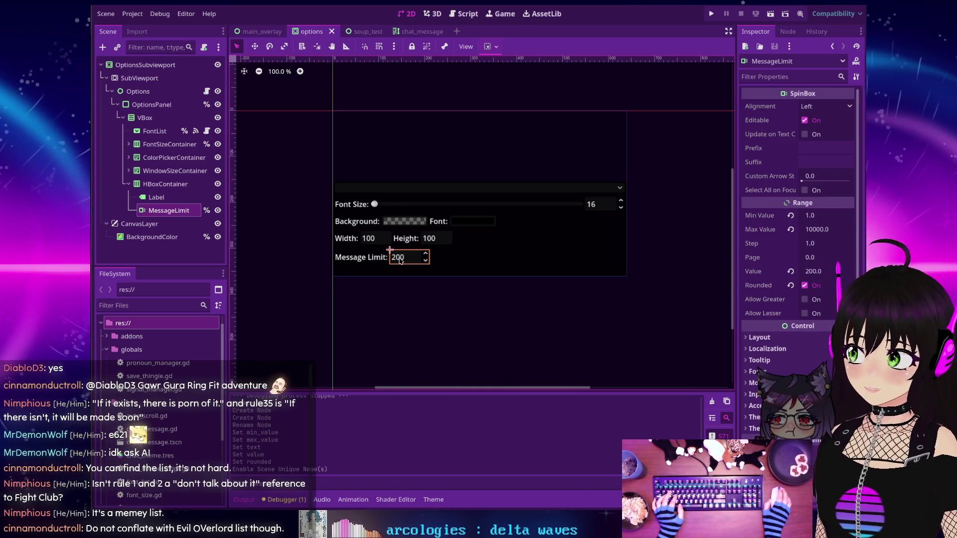
click(710, 12)
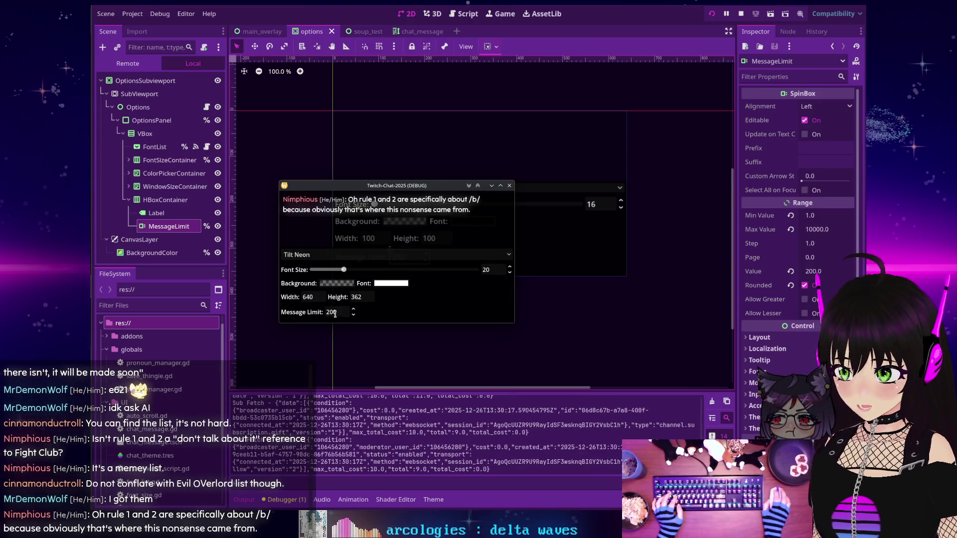
click(741, 12)
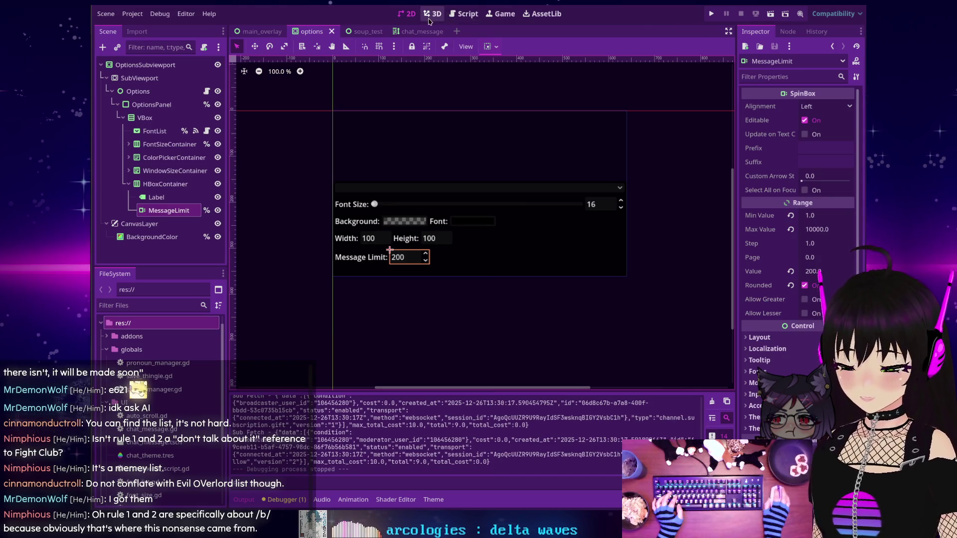
click(464, 14)
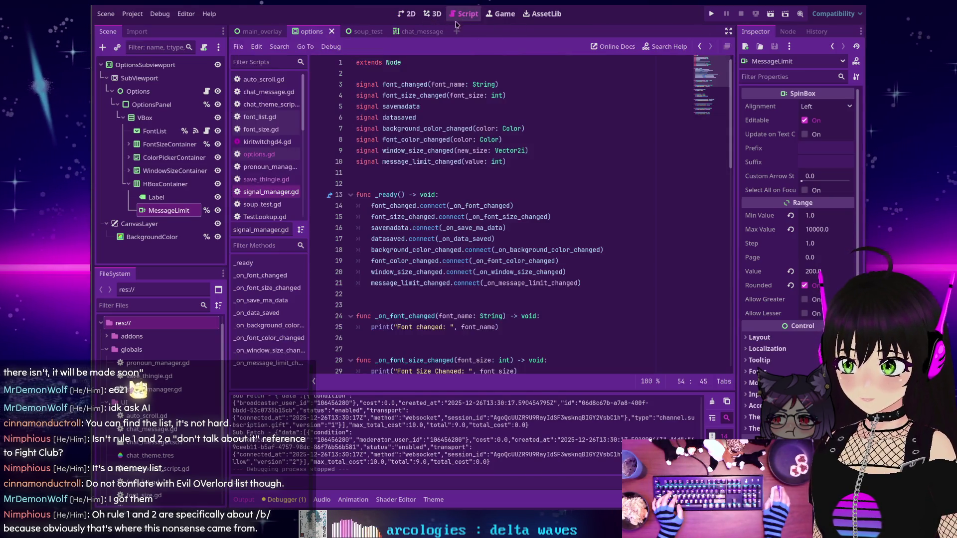
Search all project files for message_limit
scroll(451, 183, down, 10)
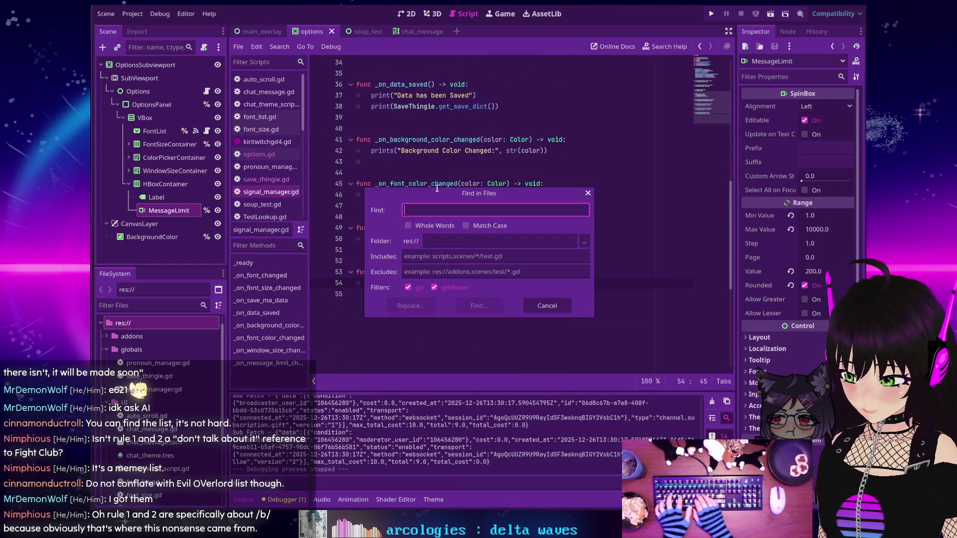
key(ctrl+shift+f)
text(message_li)
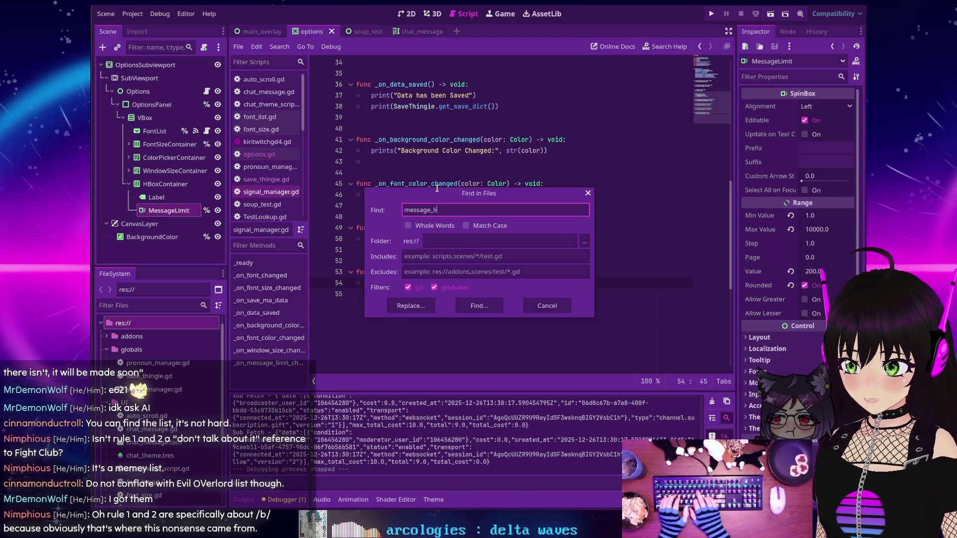
text(mit)
key(Return)
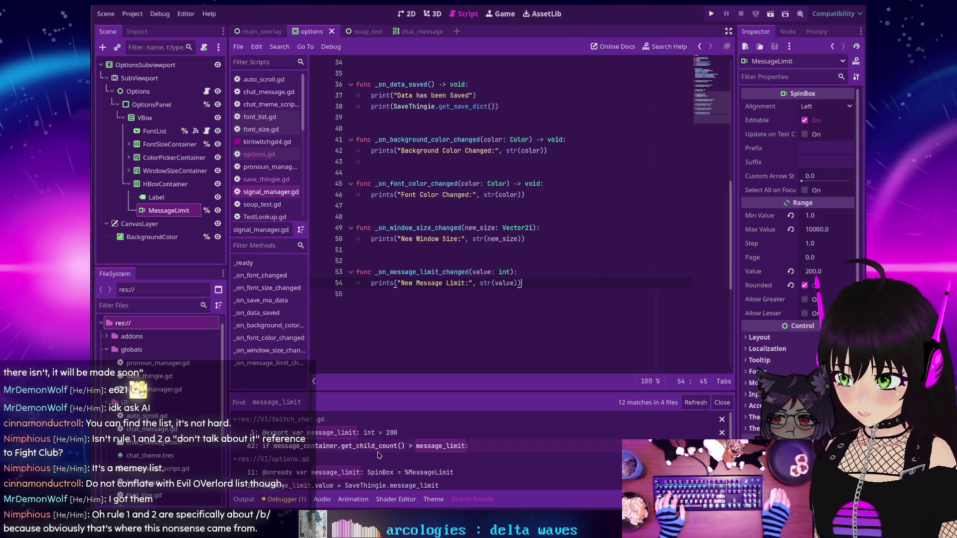
Delete the message_limit declaration on line 5 of twitch_chat.gd
click(355, 432)
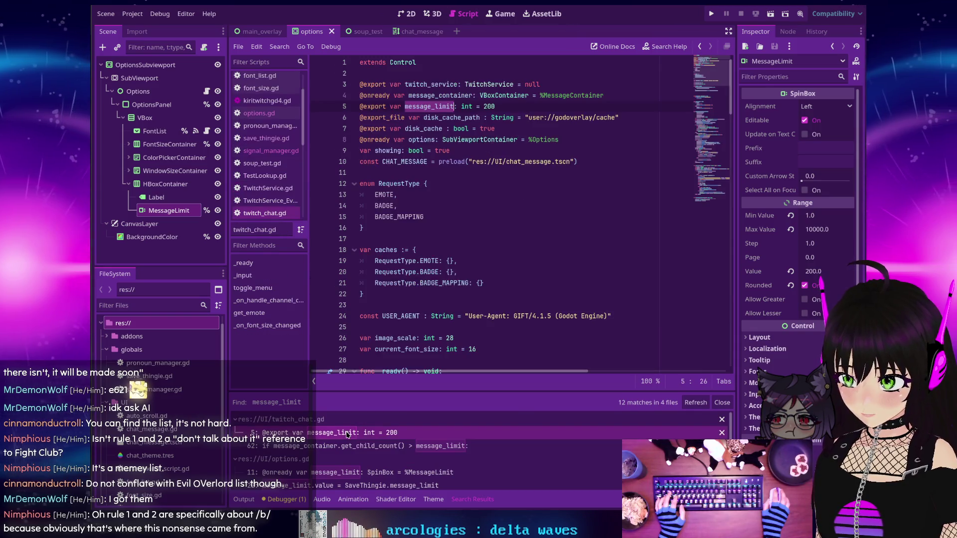
triple_click(435, 103)
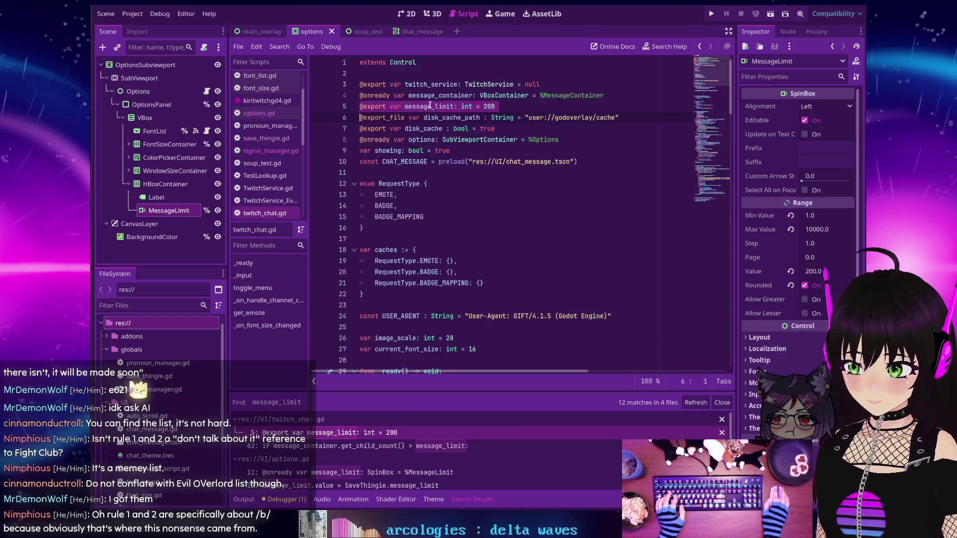
key(Delete)
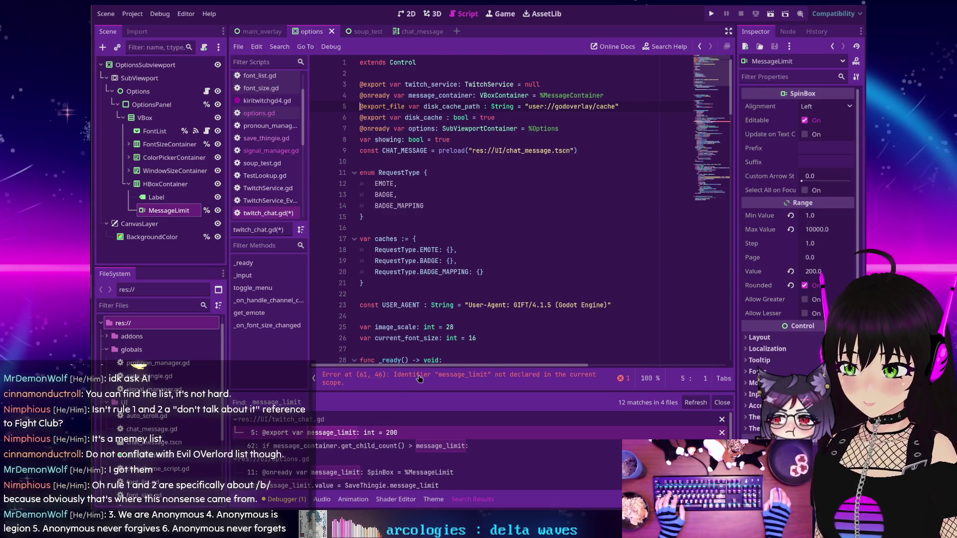
Replace the undeclared identifier on line 61 with SaveThingie.message_limit
click(417, 378)
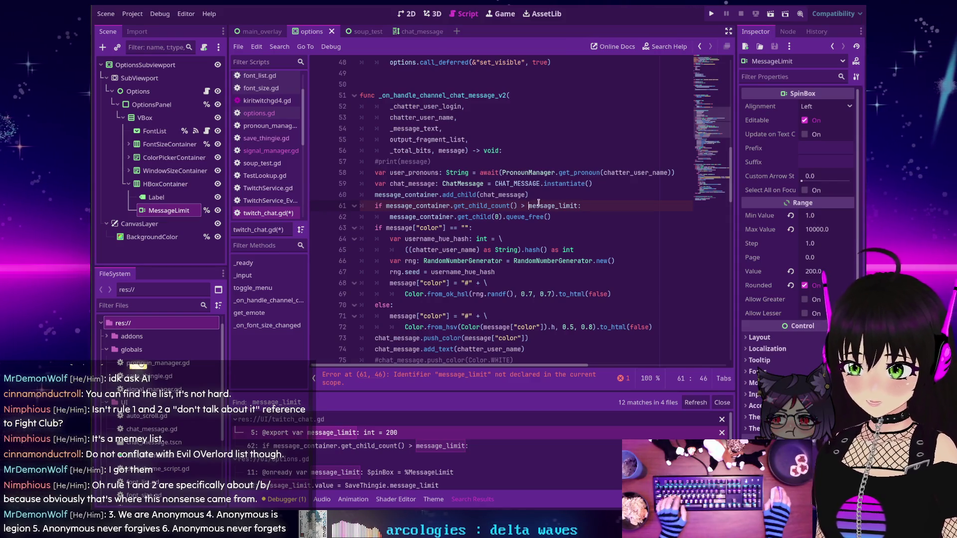
text(Save)
key(Tab)
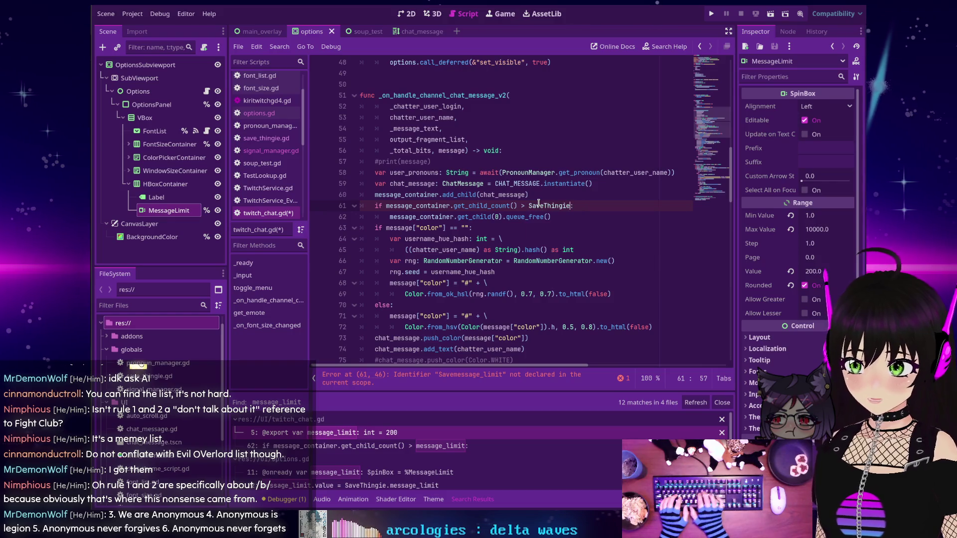
text(.m)
key(Return)
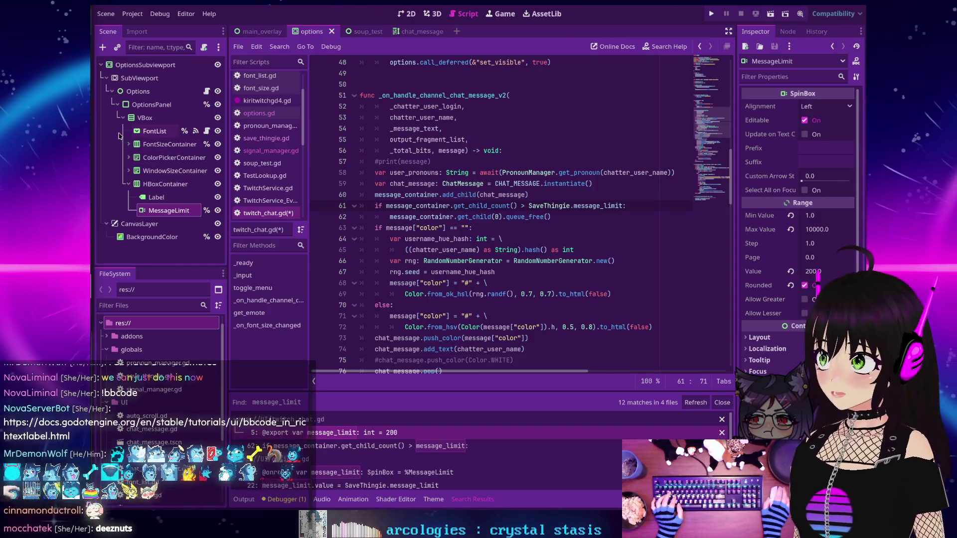
mouse_move(559, 207)
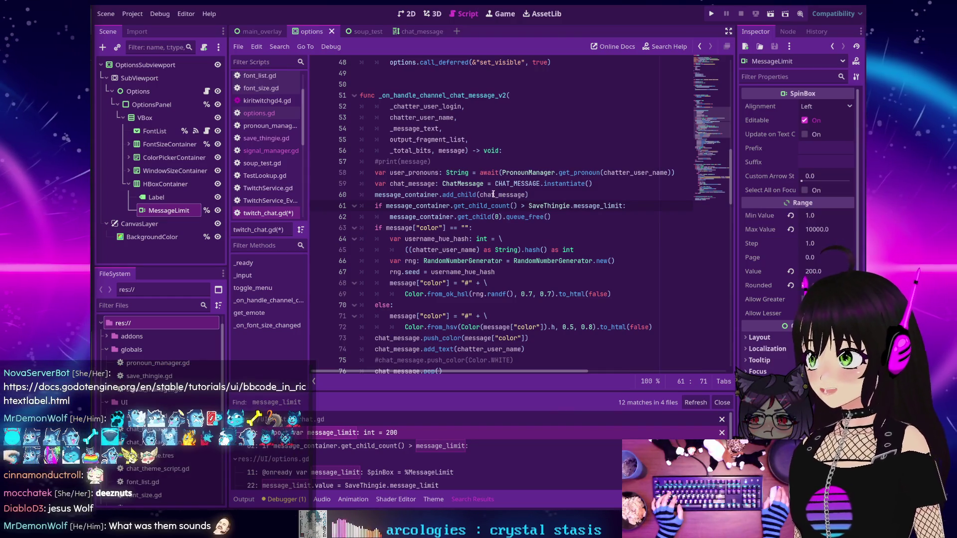
mouse_move(494, 193)
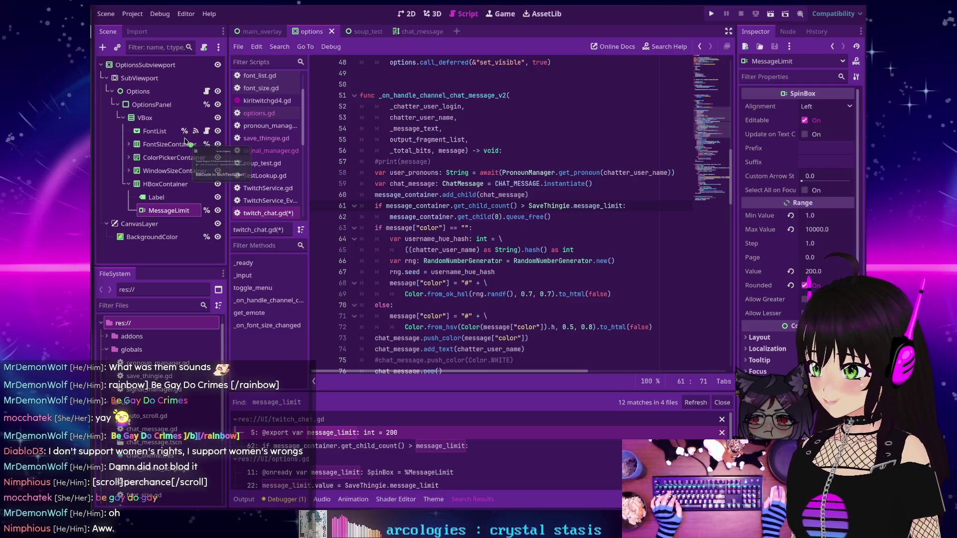
Bring up the BBCode in RichTextLabel docs, move the window, and review the tag table
key(alt+Tab)
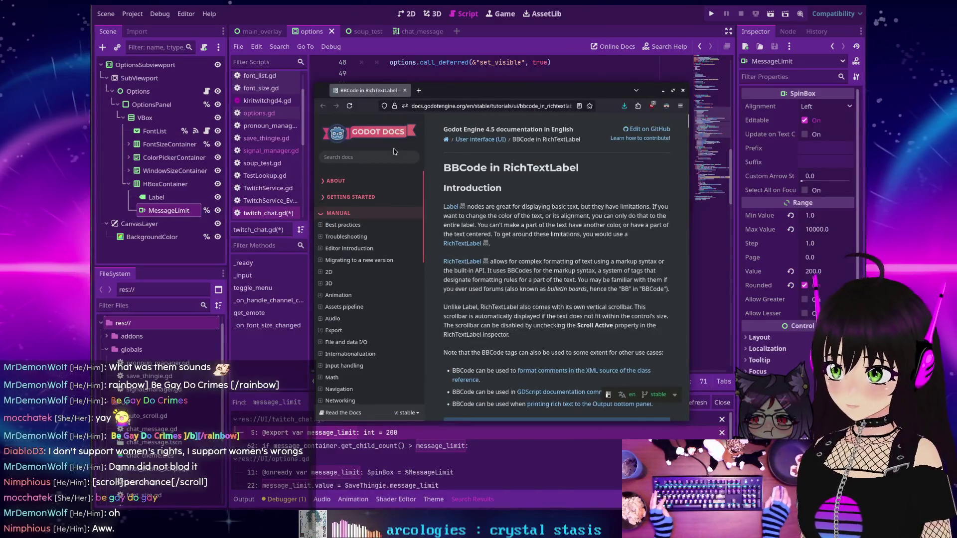
mouse_move(612, 303)
mouse_down()
mouse_move(532, 294)
mouse_move(398, 243)
mouse_up()
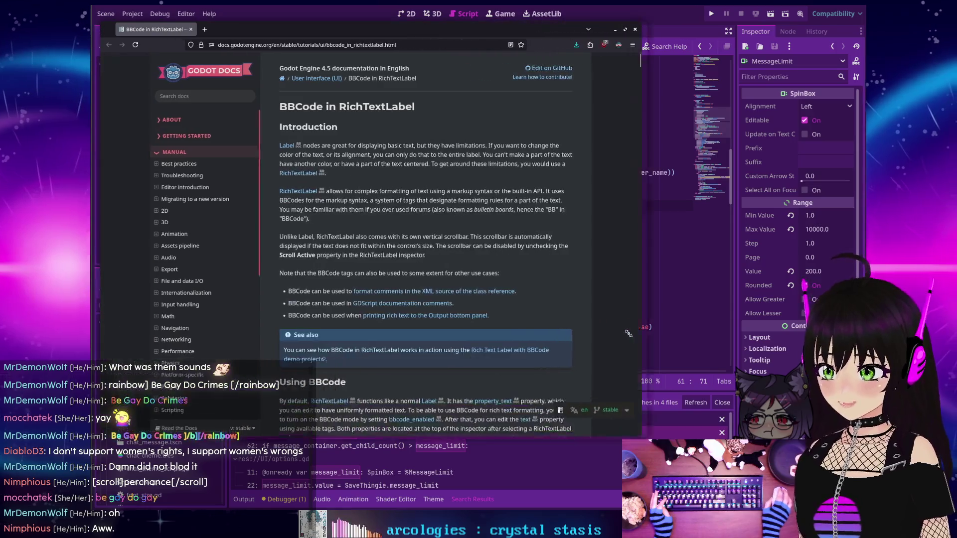
scroll(447, 245, down, 10)
scroll(447, 245, down, 15)
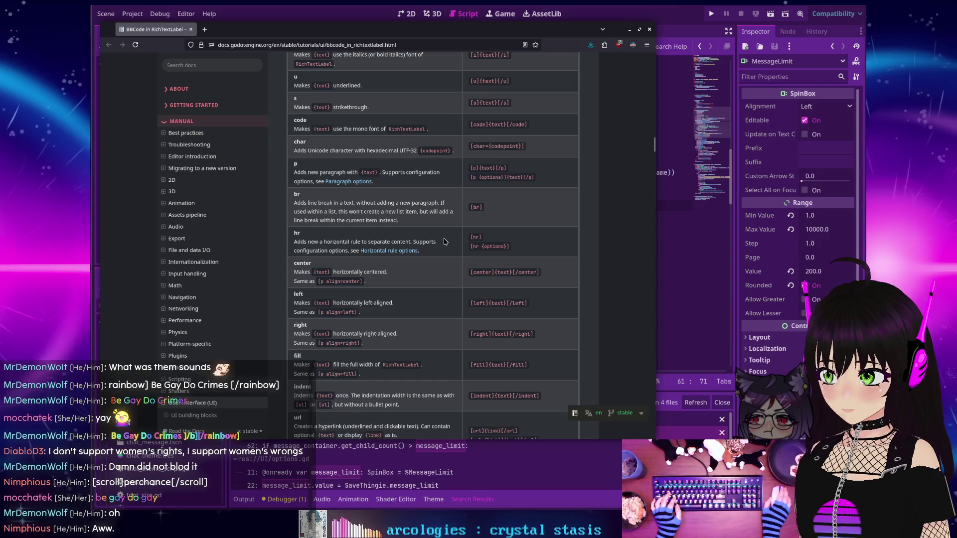
scroll(444, 242, down, 5)
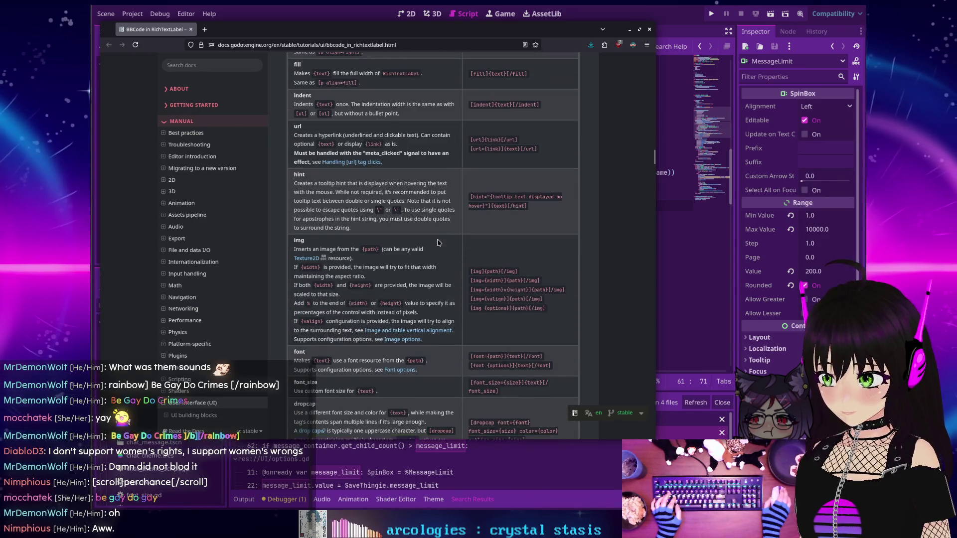
scroll(438, 243, down, 6)
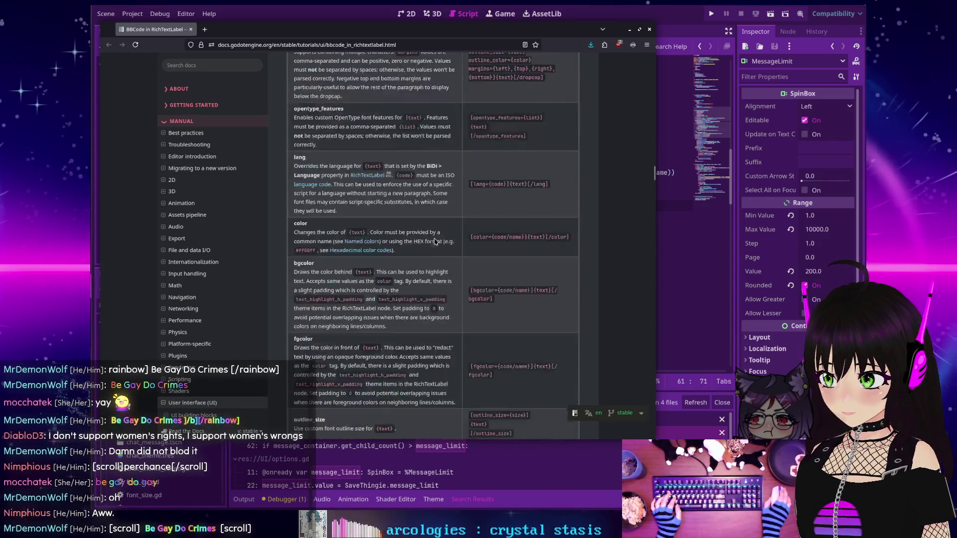
scroll(432, 241, down, 2)
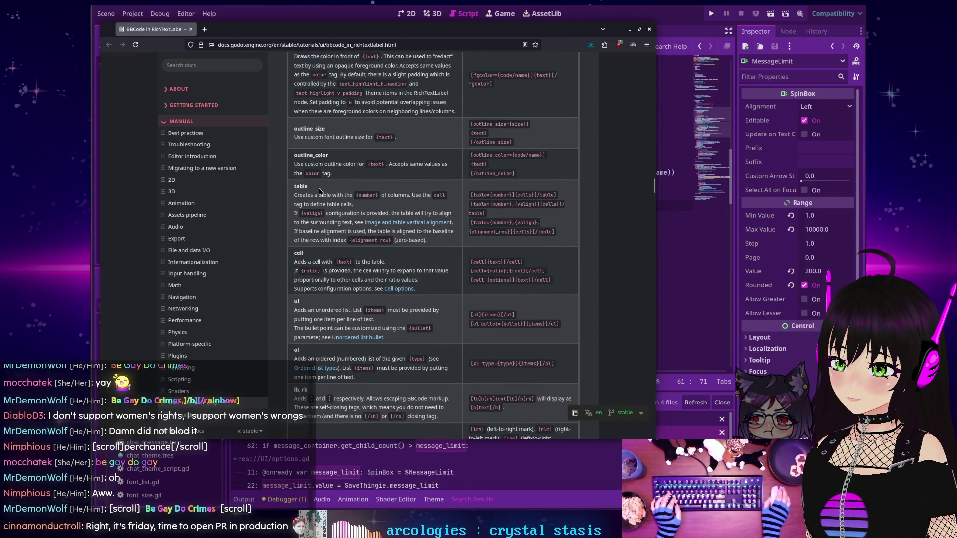
scroll(317, 190, down, 8)
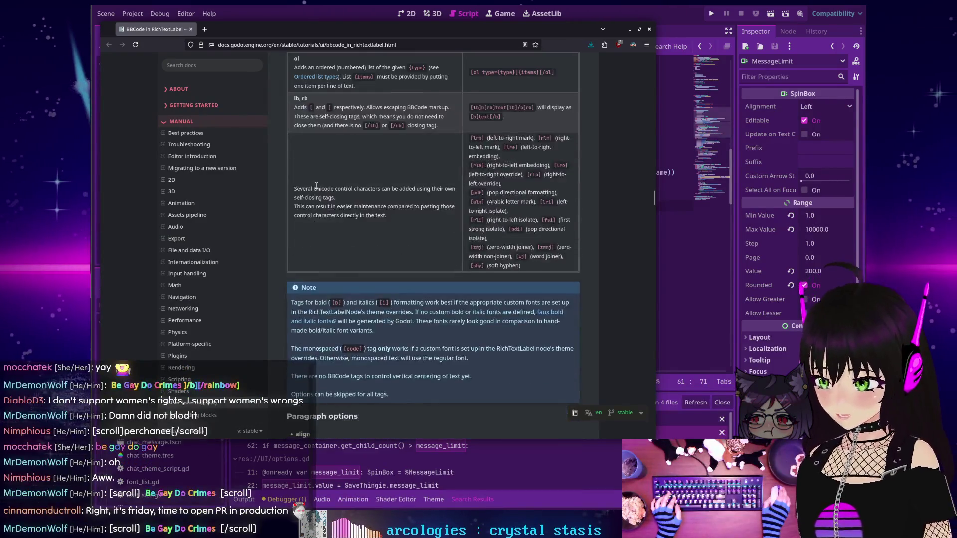
scroll(315, 187, down, 5)
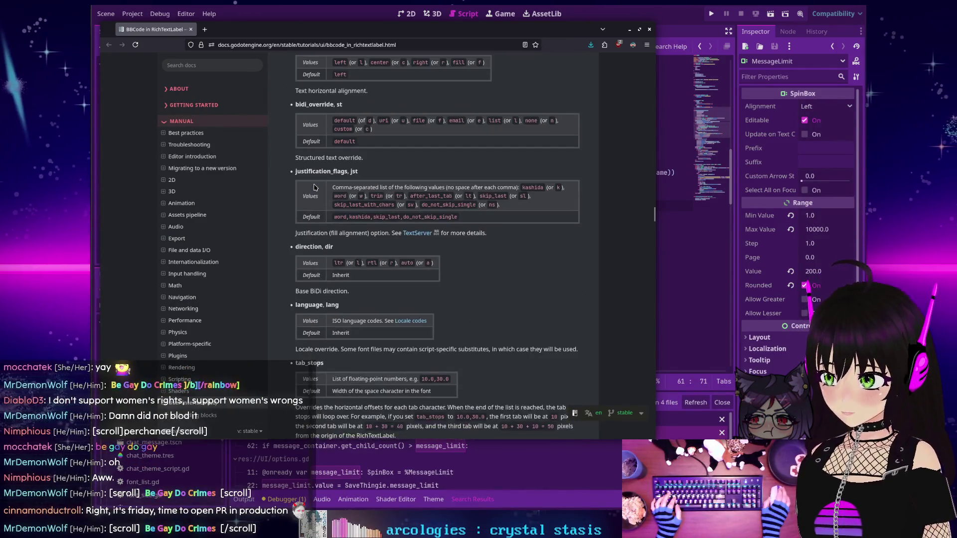
scroll(319, 192, up, 10)
scroll(320, 193, up, 7)
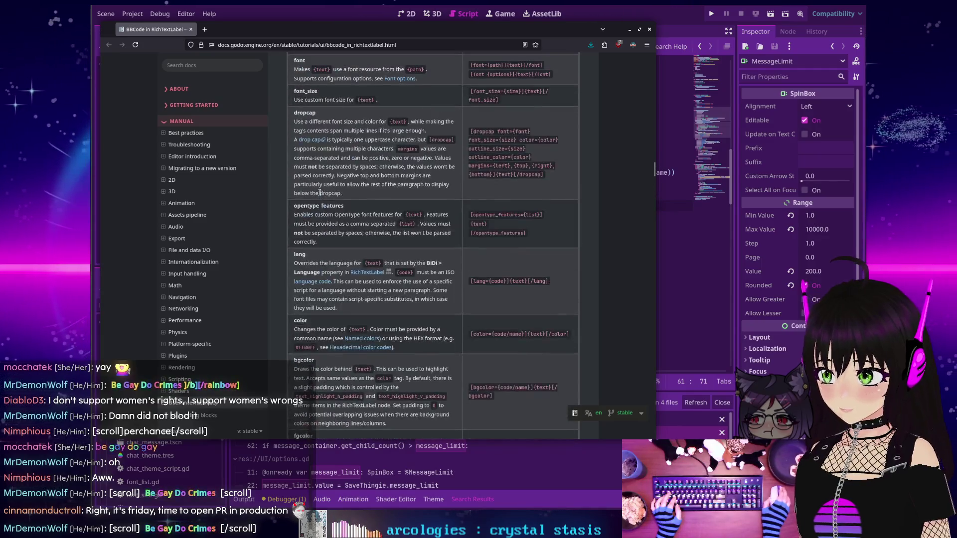
scroll(320, 193, up, 7)
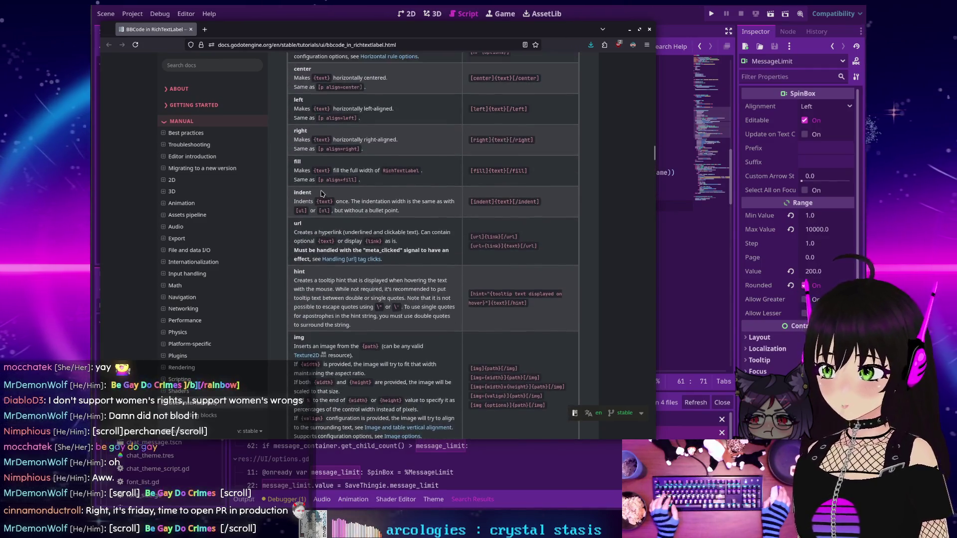
scroll(322, 195, up, 6)
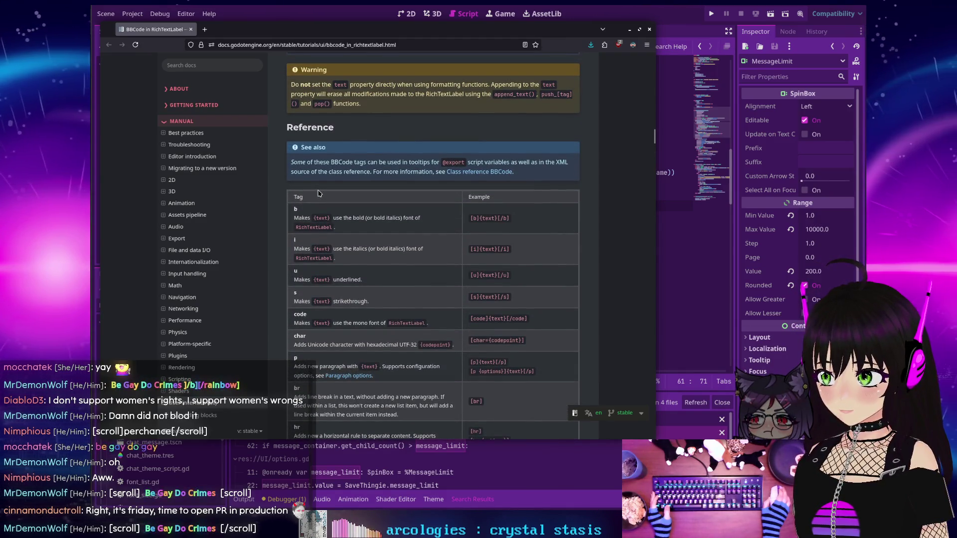
scroll(316, 192, up, 3)
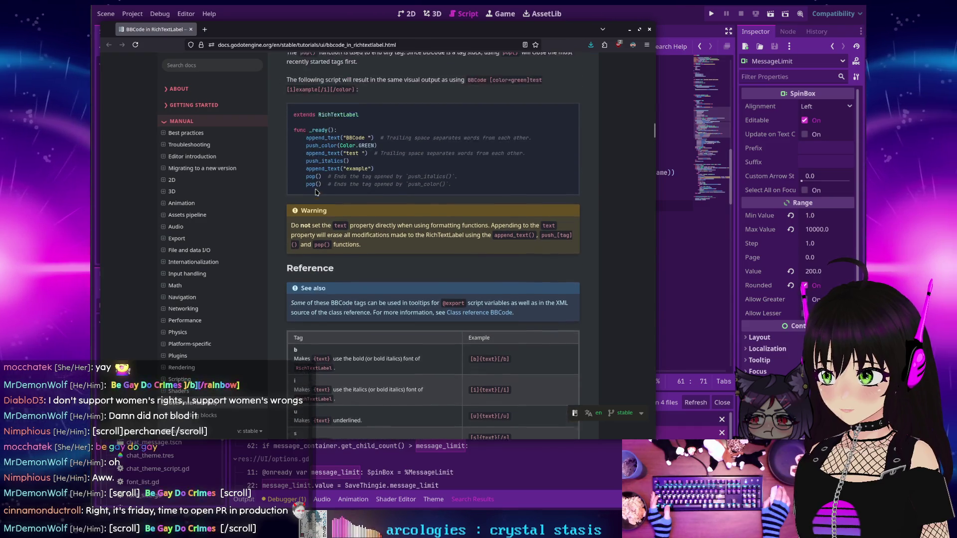
Read down through the paragraph options to the Pulse and Wave text effects
scroll(314, 189, down, 12)
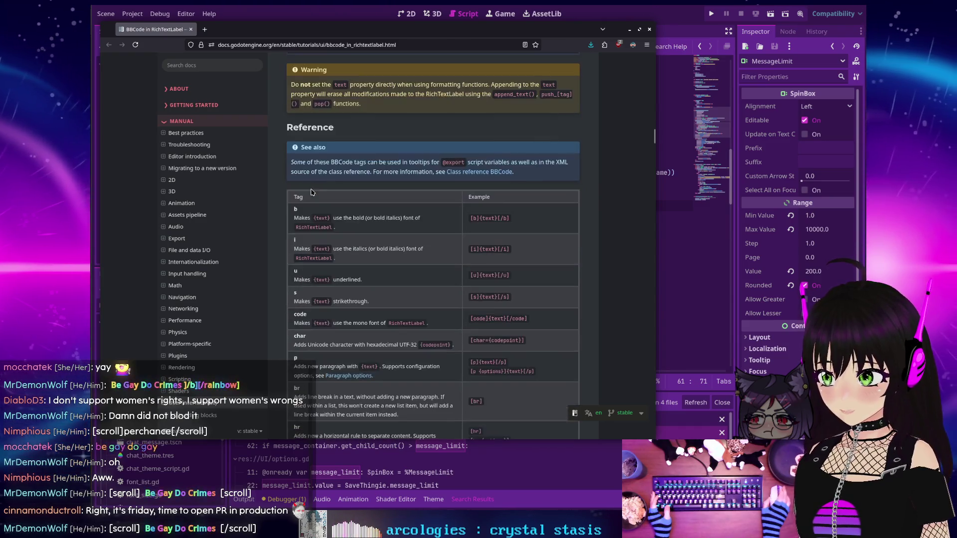
scroll(308, 186, down, 7)
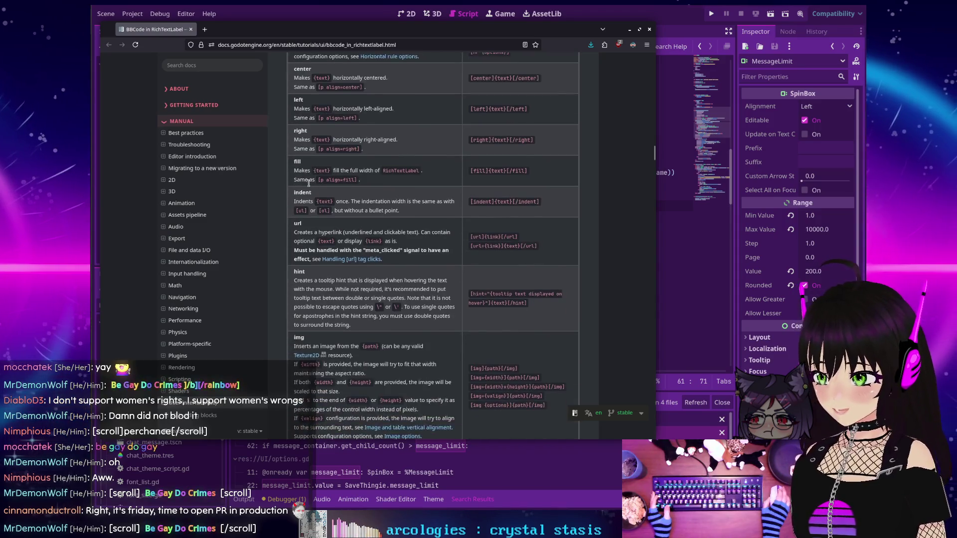
scroll(308, 186, down, 7)
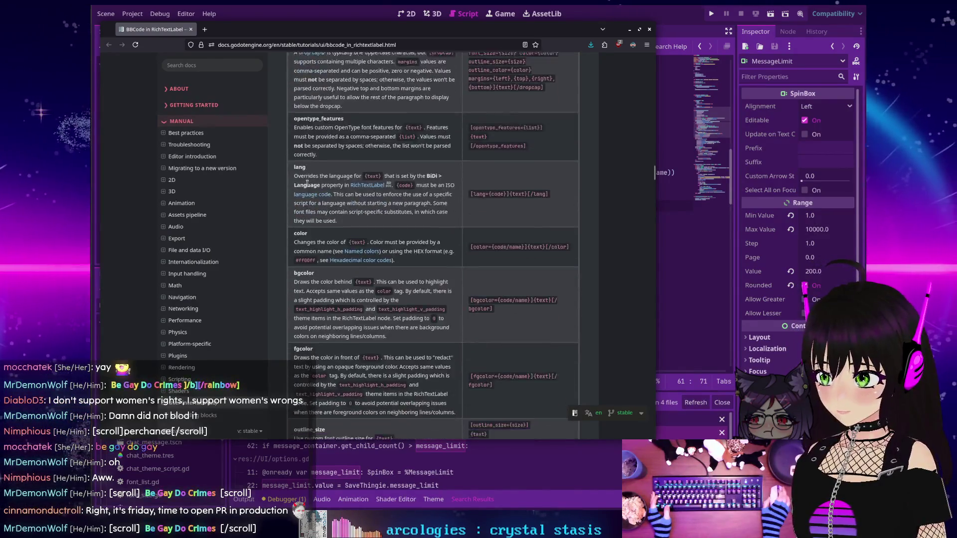
scroll(306, 183, down, 6)
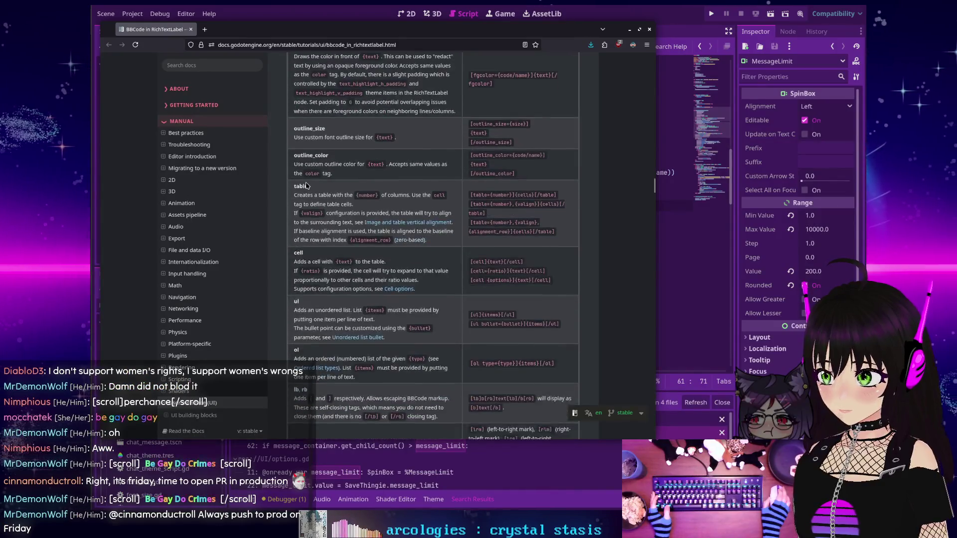
scroll(306, 183, down, 4)
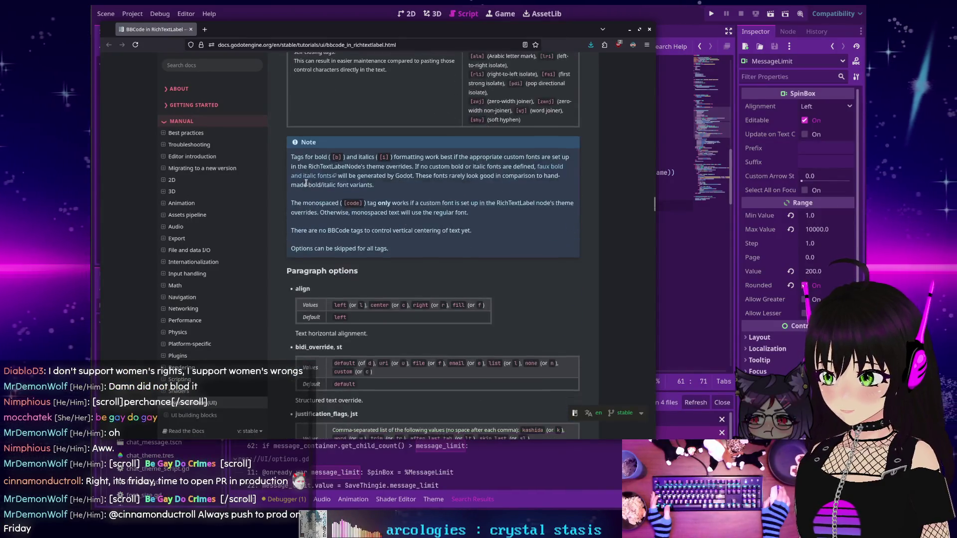
scroll(306, 183, down, 3)
scroll(306, 182, down, 10)
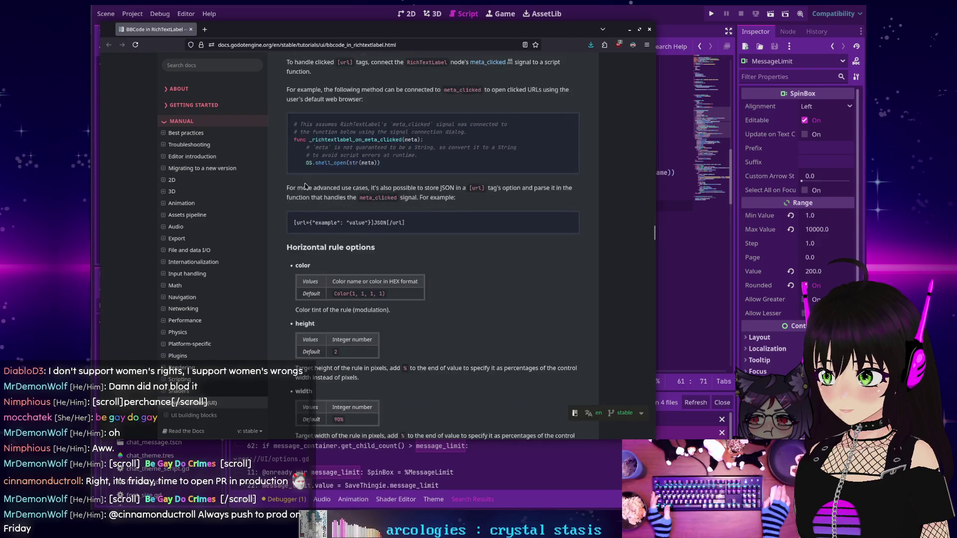
scroll(305, 186, down, 4)
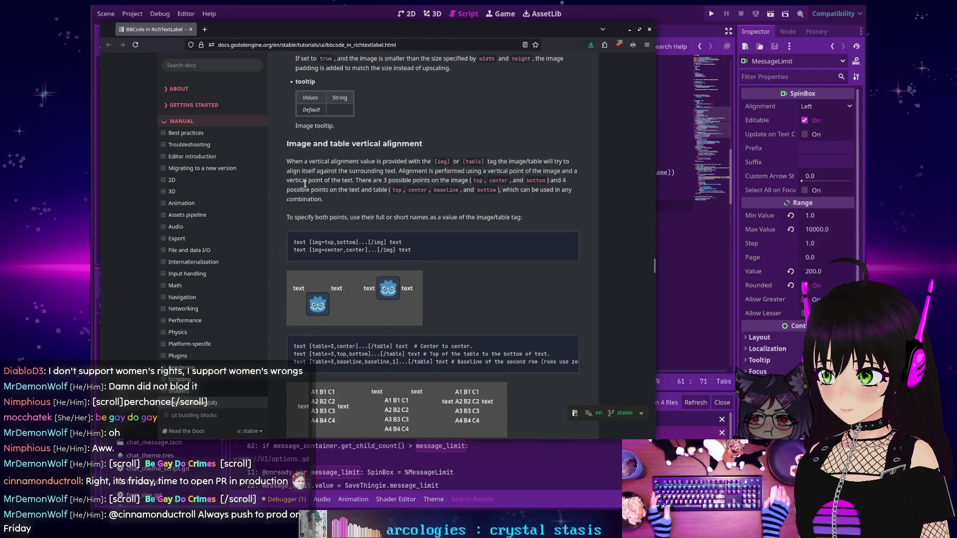
scroll(305, 185, down, 15)
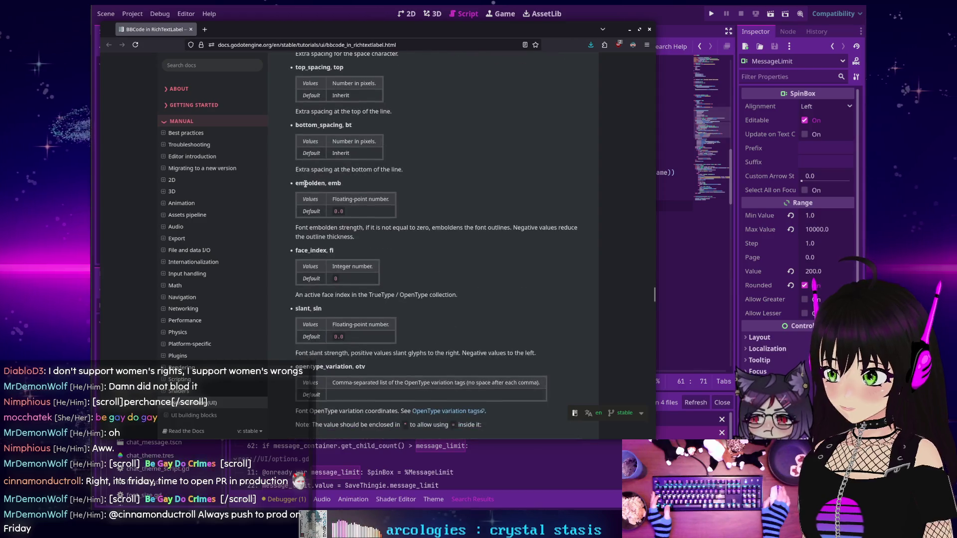
scroll(305, 187, down, 5)
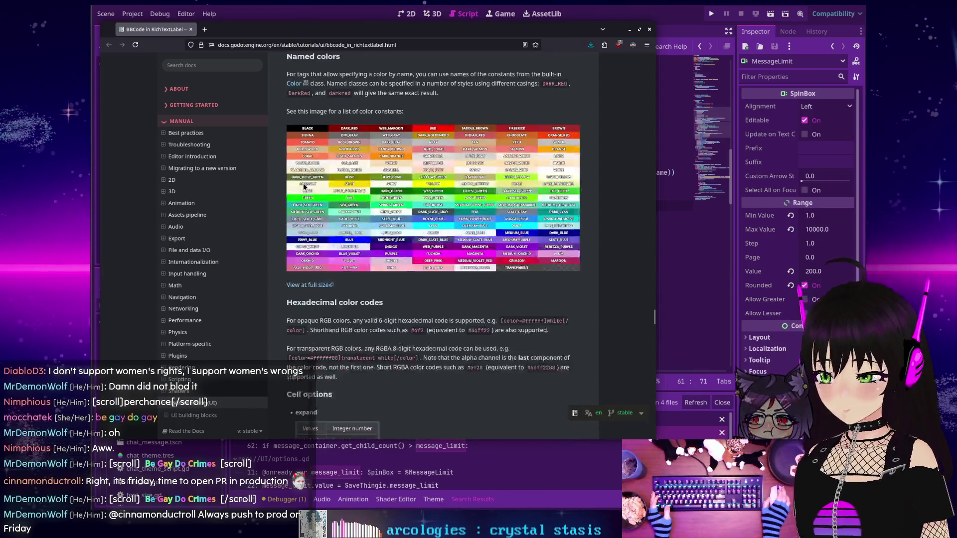
scroll(303, 187, down, 10)
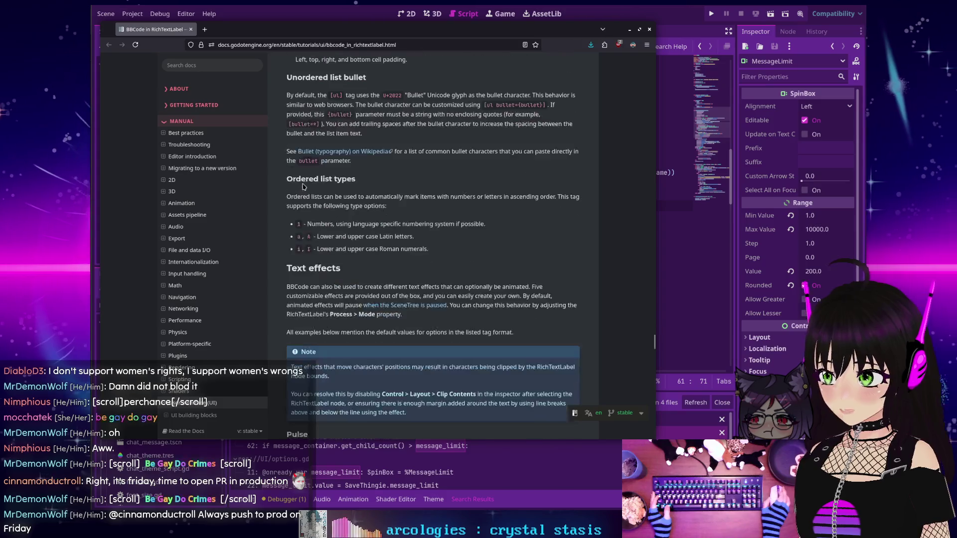
scroll(304, 187, down, 5)
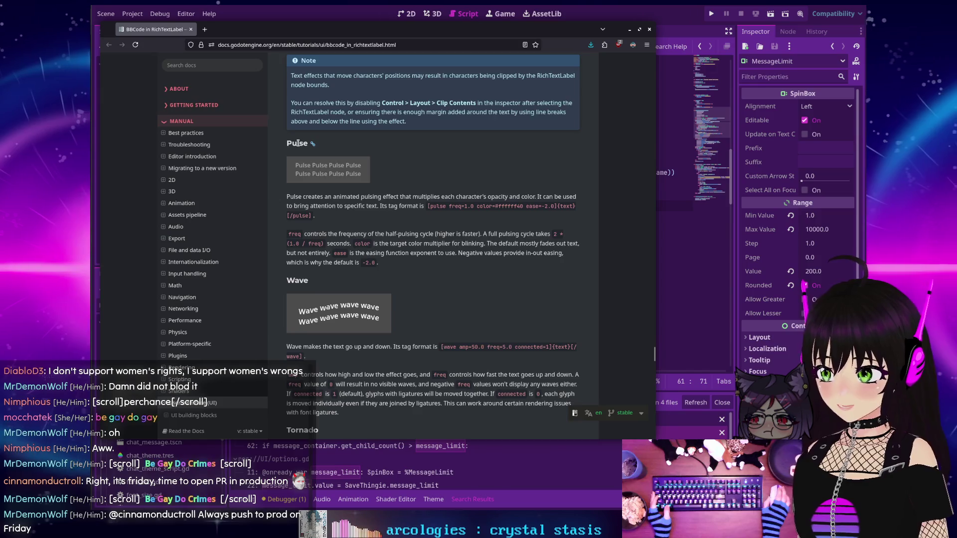
scroll(298, 150, down, 2)
scroll(301, 194, down, 2)
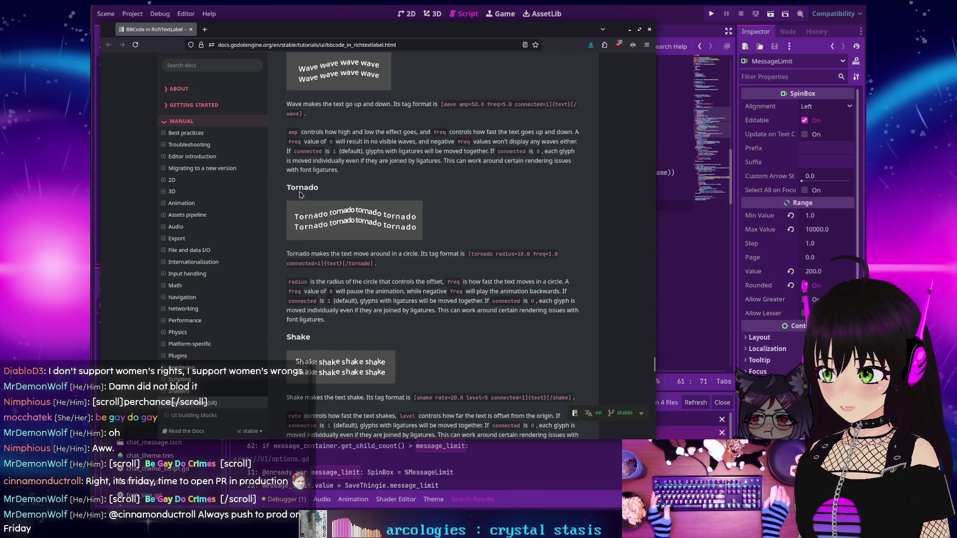
scroll(300, 195, down, 2)
scroll(303, 209, down, 2)
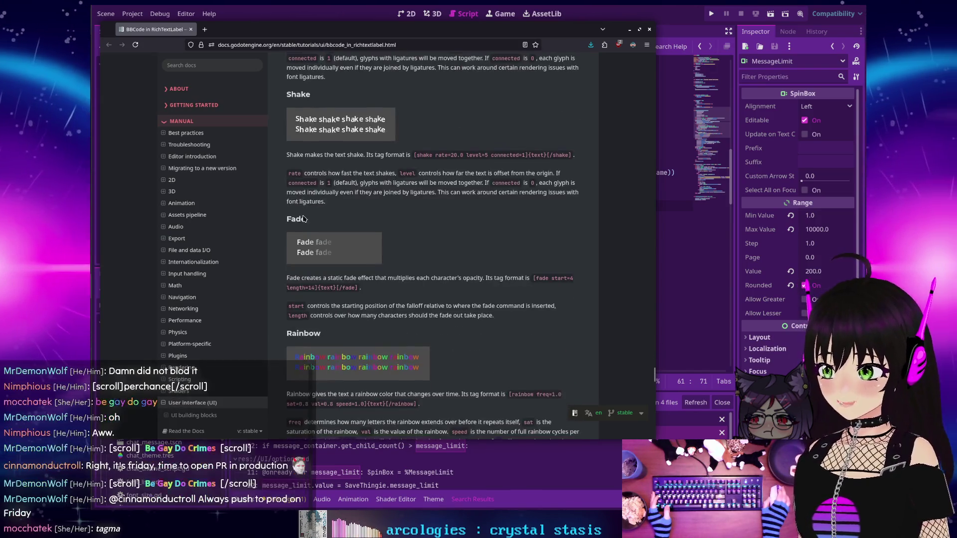
scroll(303, 218, down, 5)
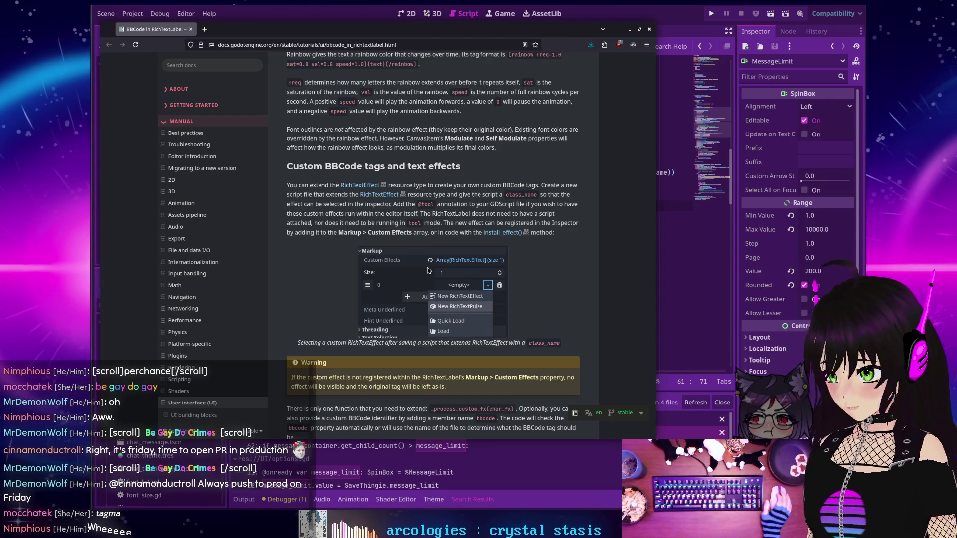
scroll(438, 271, up, 10)
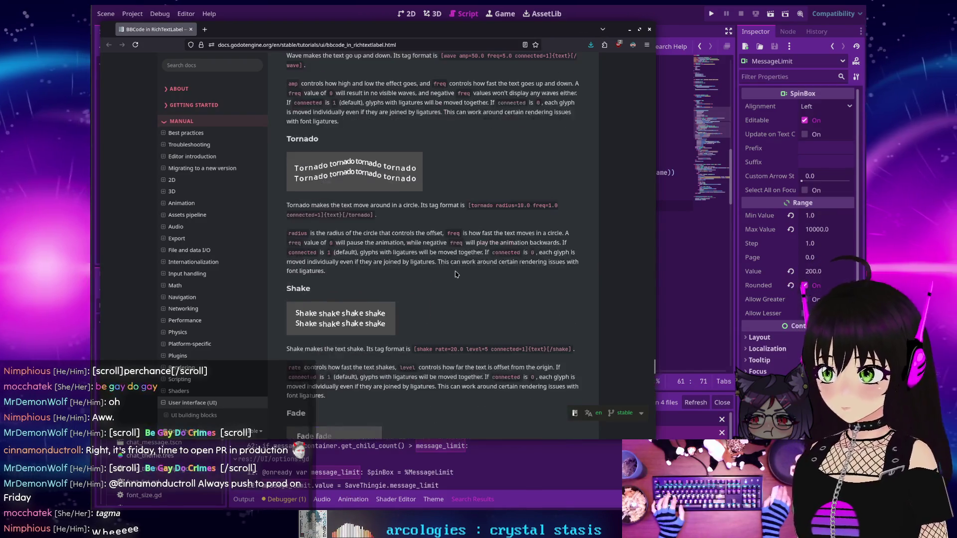
scroll(454, 270, up, 5)
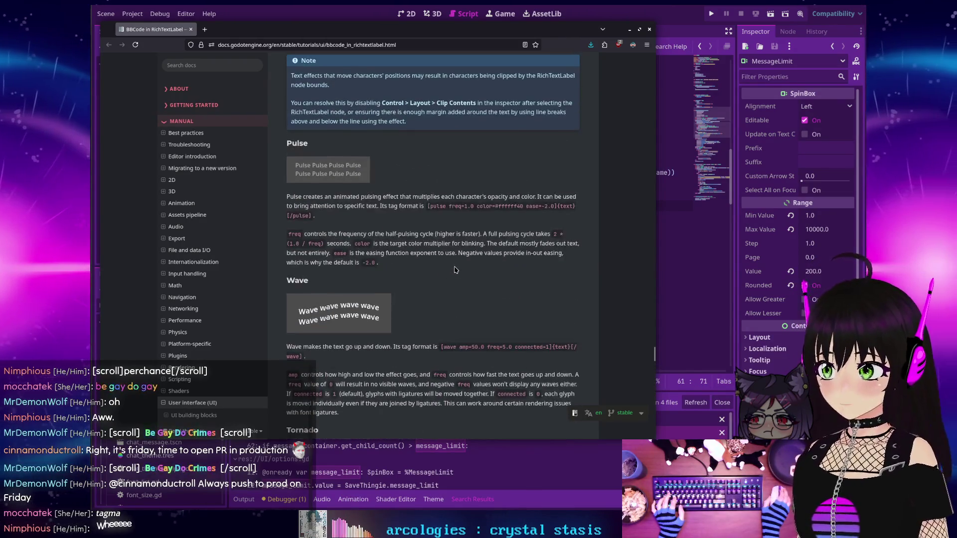
scroll(455, 270, up, 2)
scroll(451, 270, down, 2)
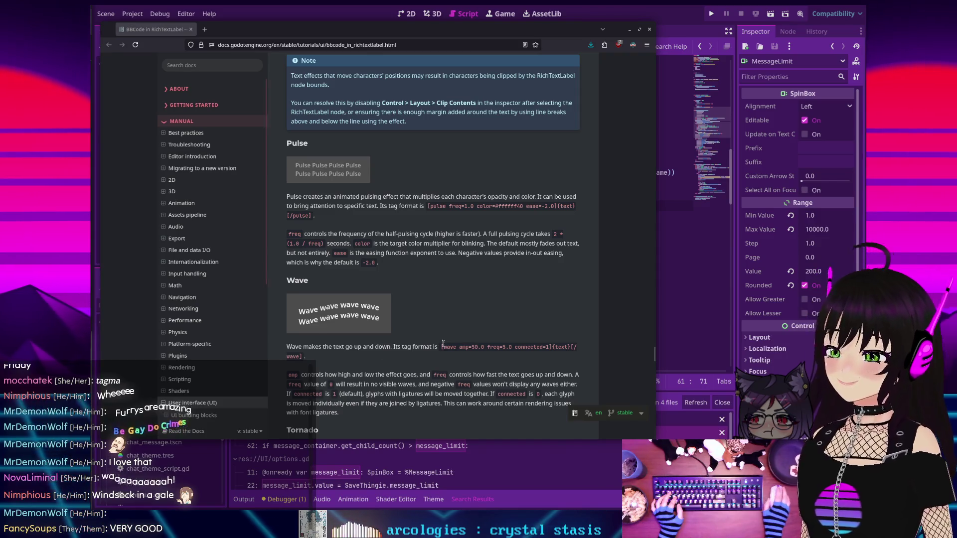
Close the documentation browser window to get back to twitch_chat.gd
click(650, 31)
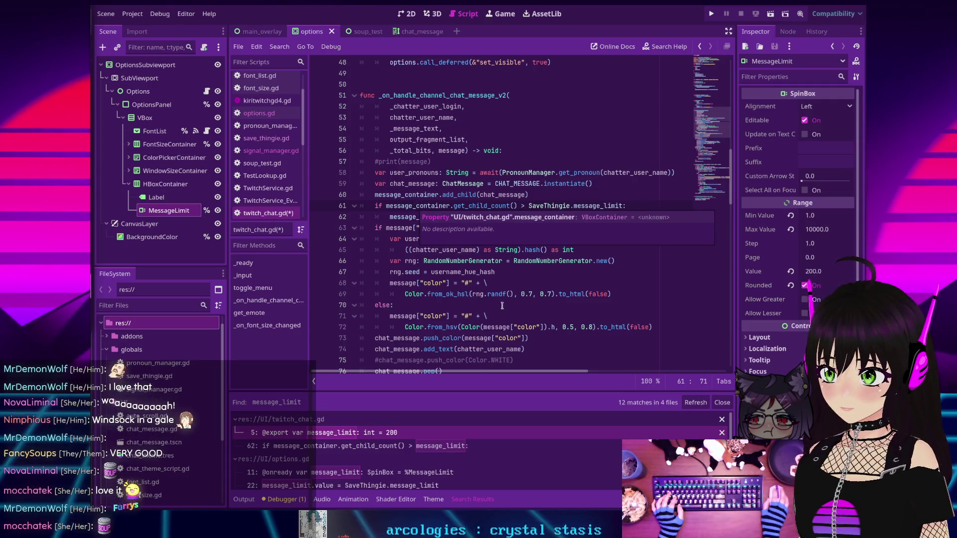
Replace 'if' with 'while' in the SaveThingie.message_limit check on line 61
click(566, 216)
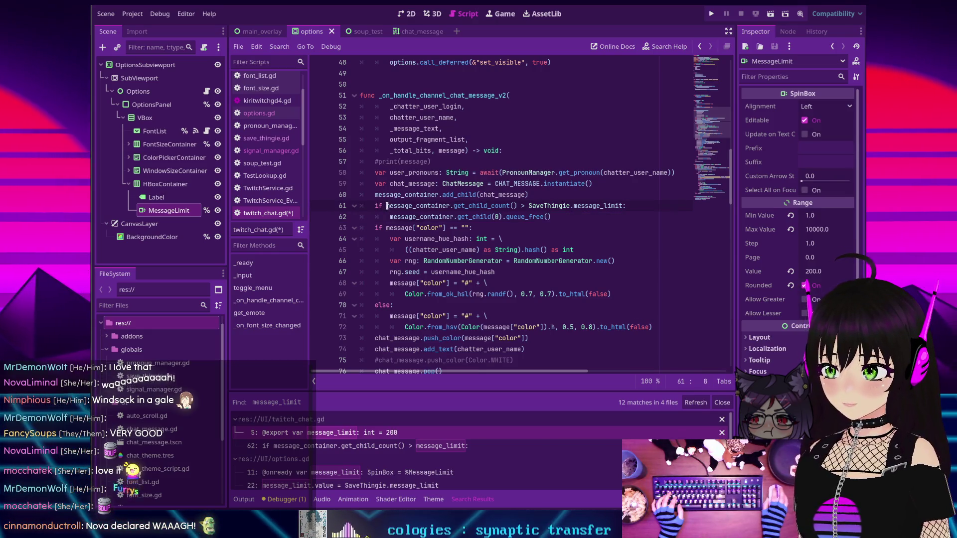
key(BackSpace)
key(BackSpace)
key(BackSpace)
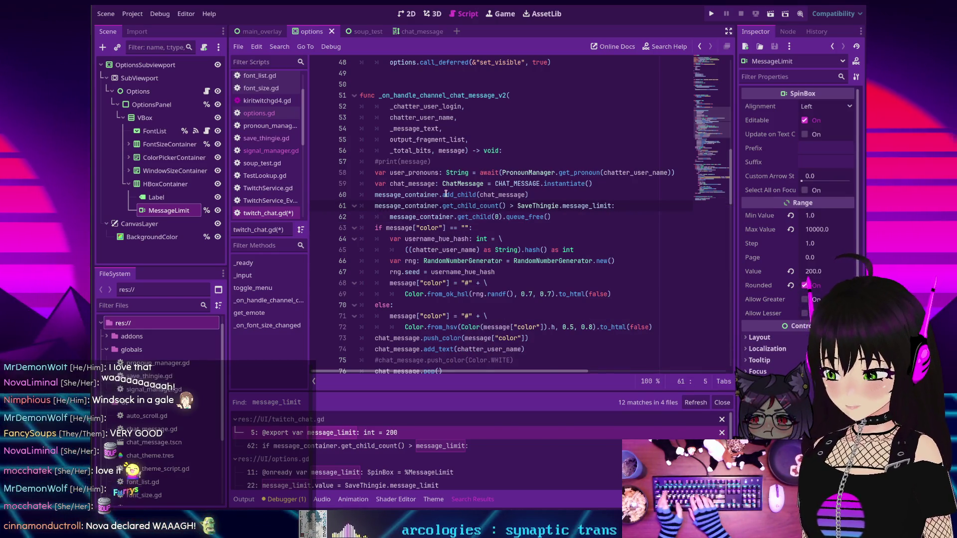
text(w)
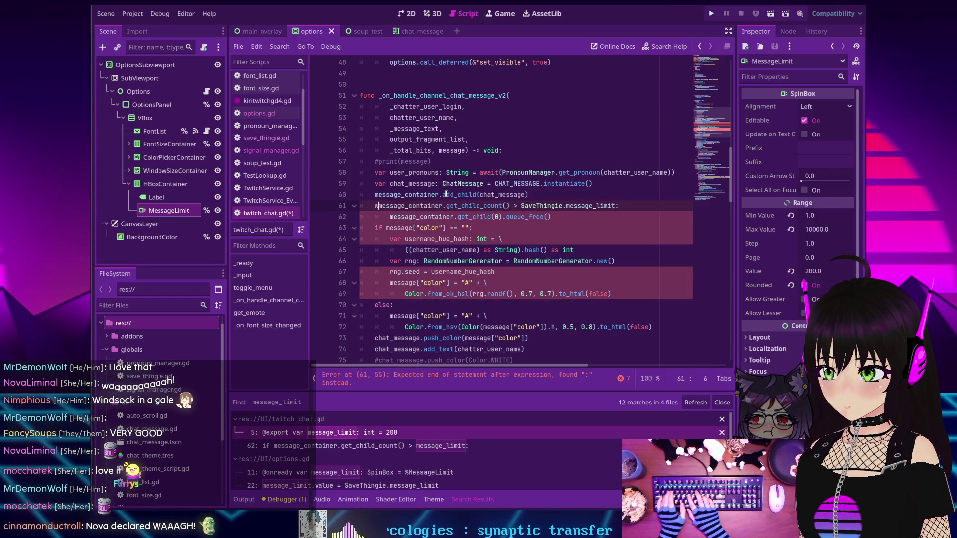
text(hile)
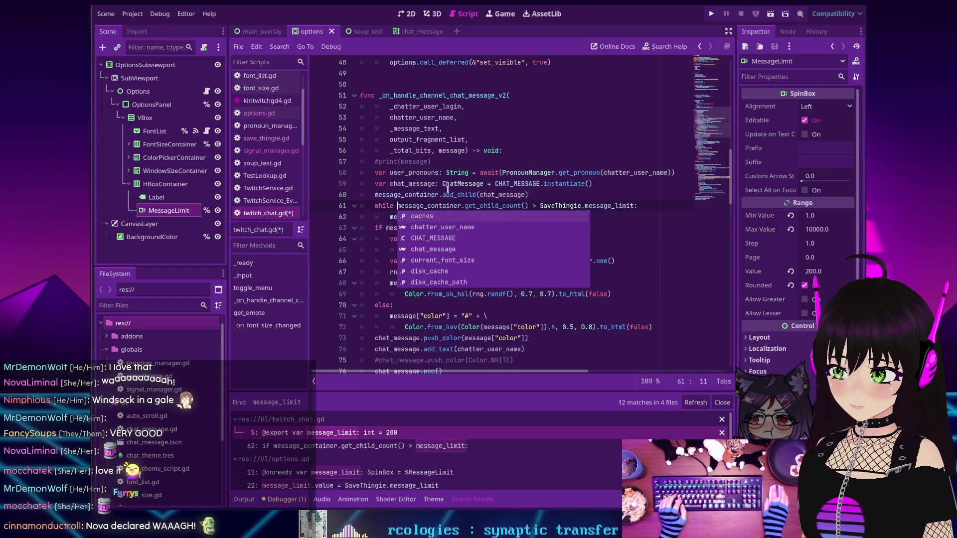
click(445, 195)
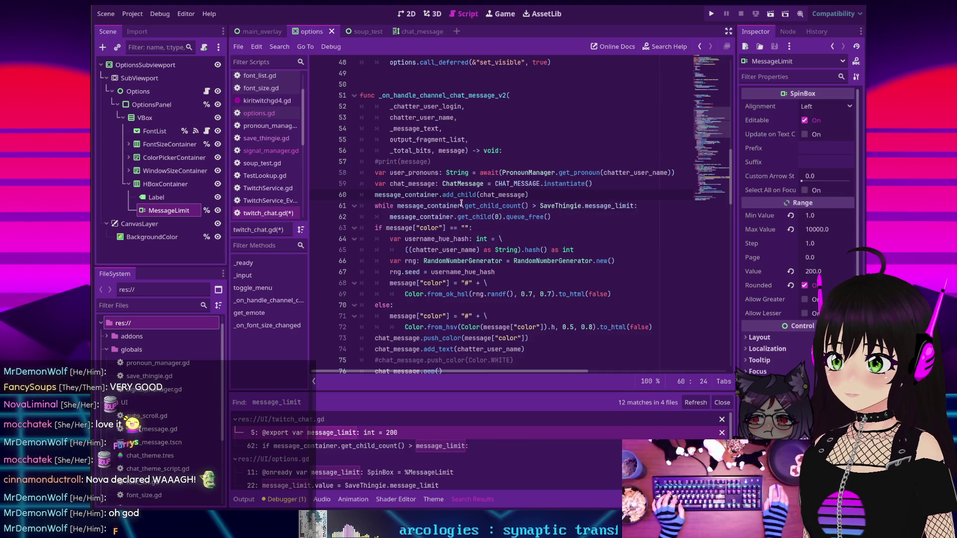
mouse_move(478, 206)
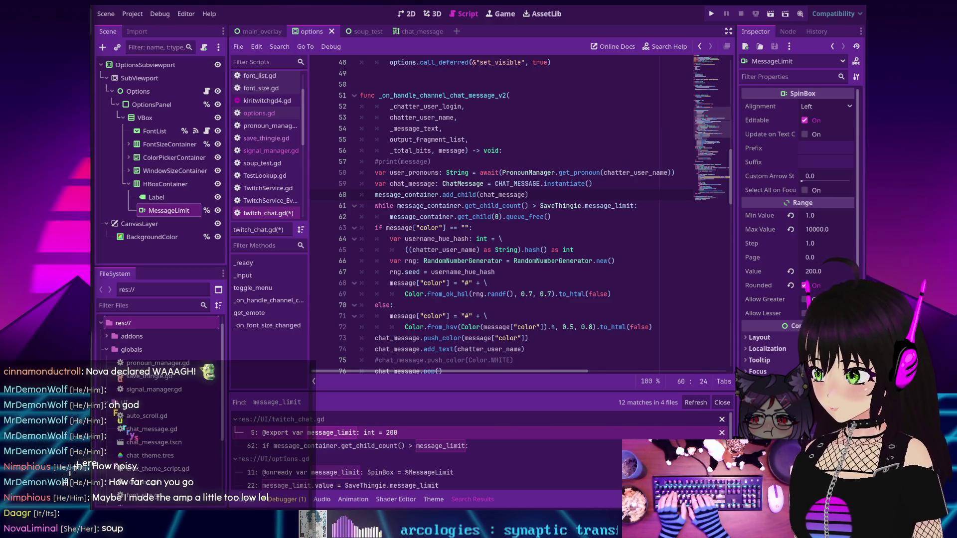
key(super+period)
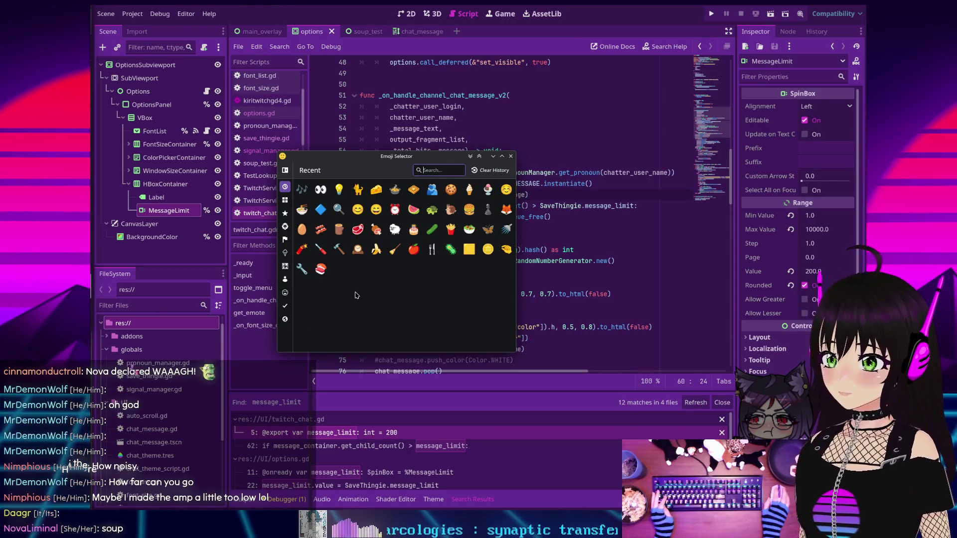
Copy the hand emoji from the Recent list and close the Emoji Selector
click(357, 195)
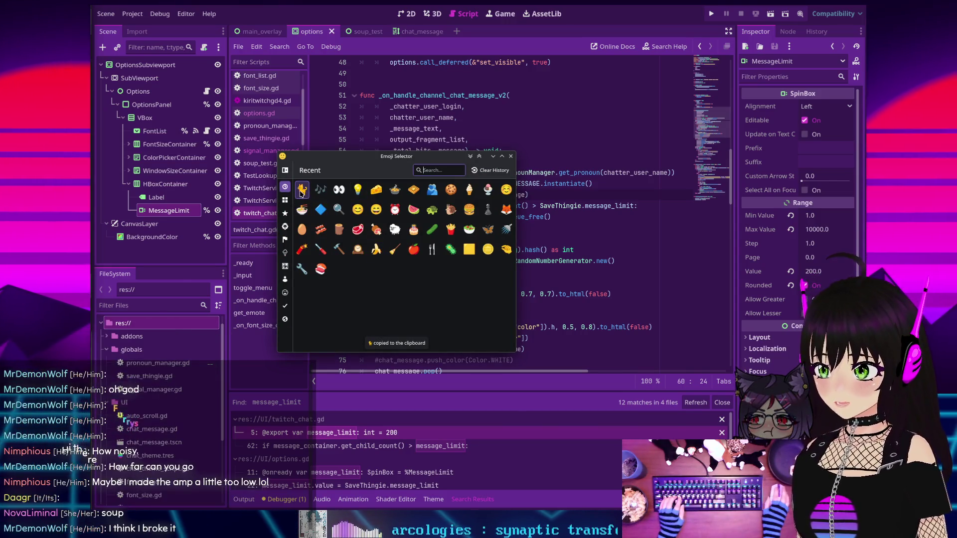
click(300, 193)
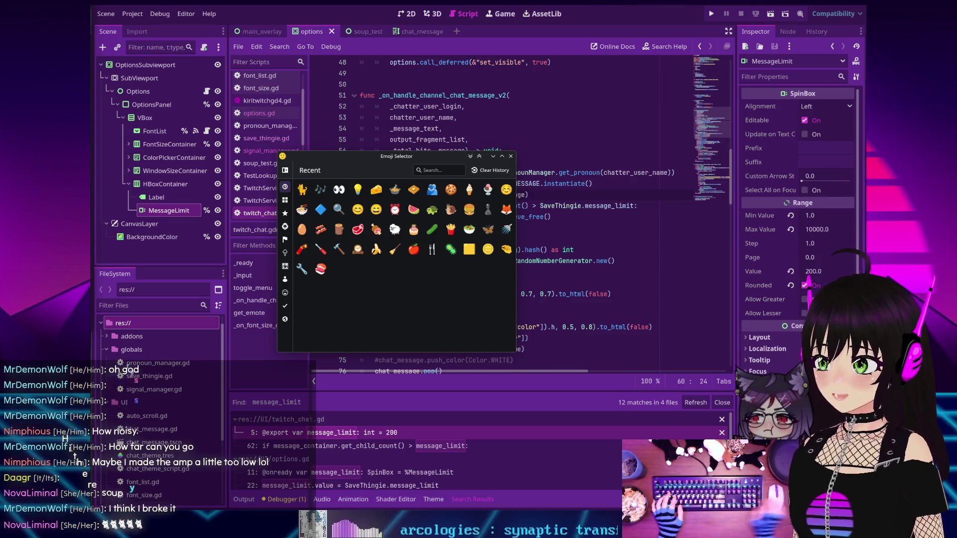
click(511, 157)
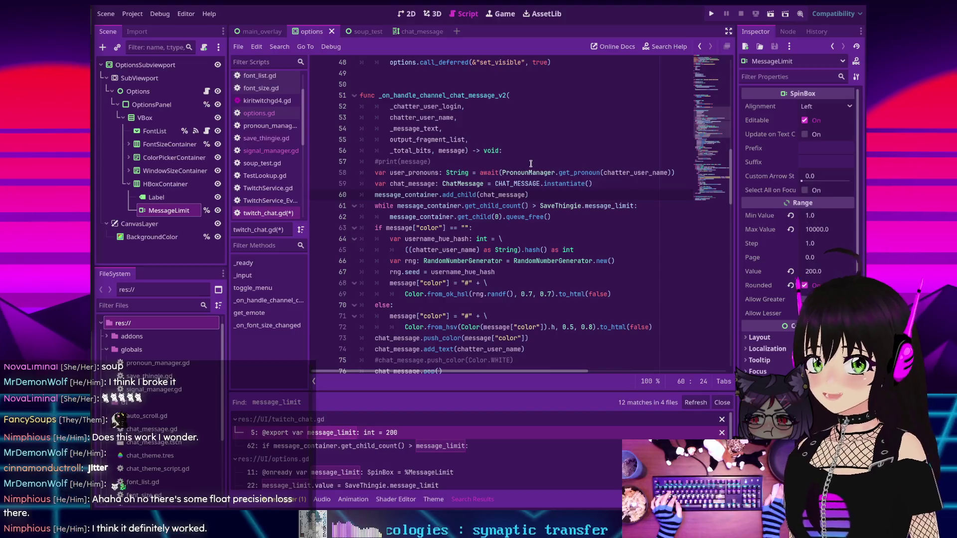
Scroll through options.gd, then switch to the save_thingie.gd script
scroll(528, 163, down, 4)
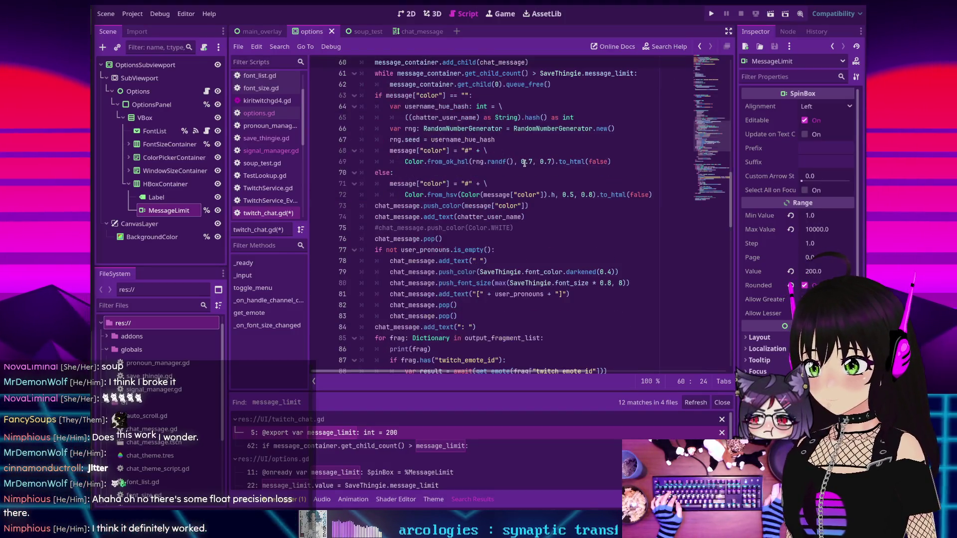
scroll(521, 165, down, 2)
scroll(522, 165, down, 3)
scroll(522, 164, up, 10)
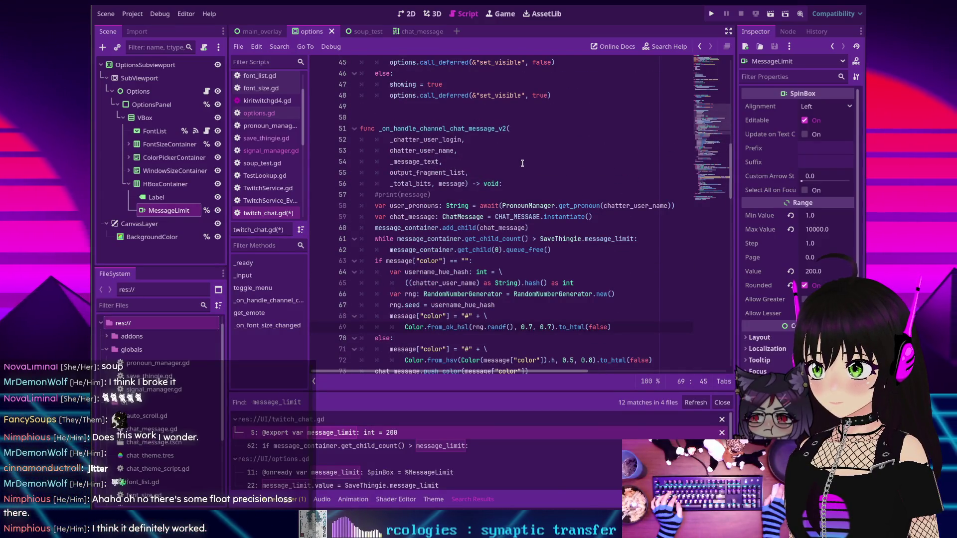
scroll(521, 163, up, 12)
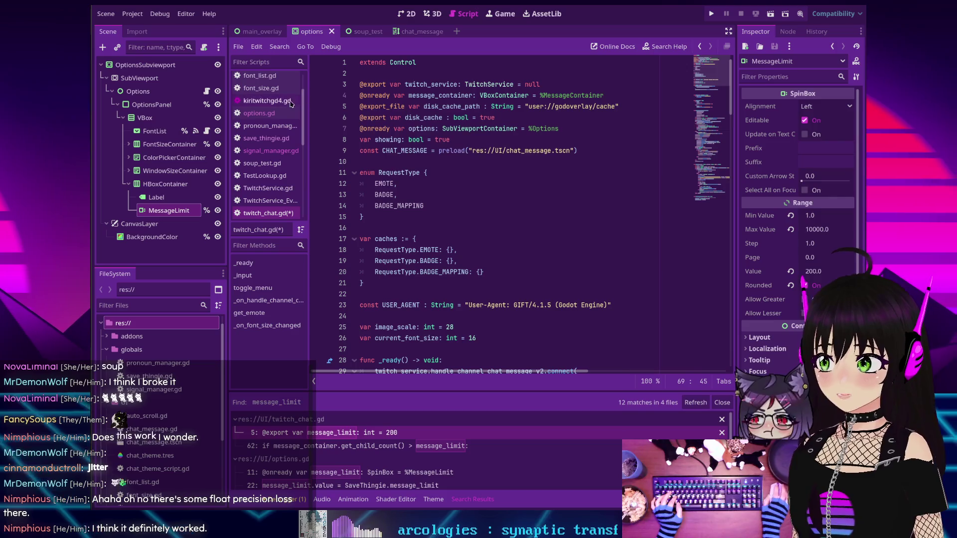
click(266, 138)
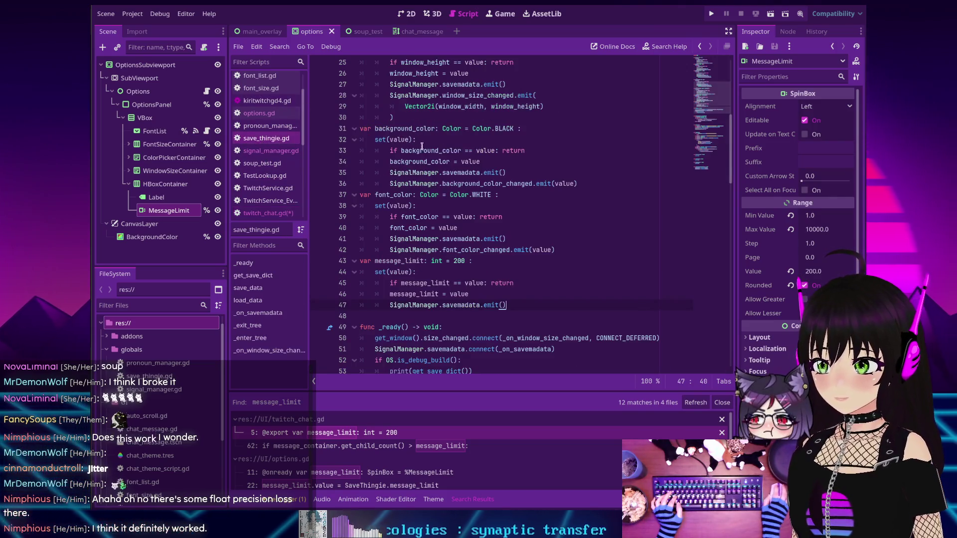
Change the message_limit default from 200 to 10, save, and run the project
scroll(483, 176, up, 10)
scroll(482, 177, down, 9)
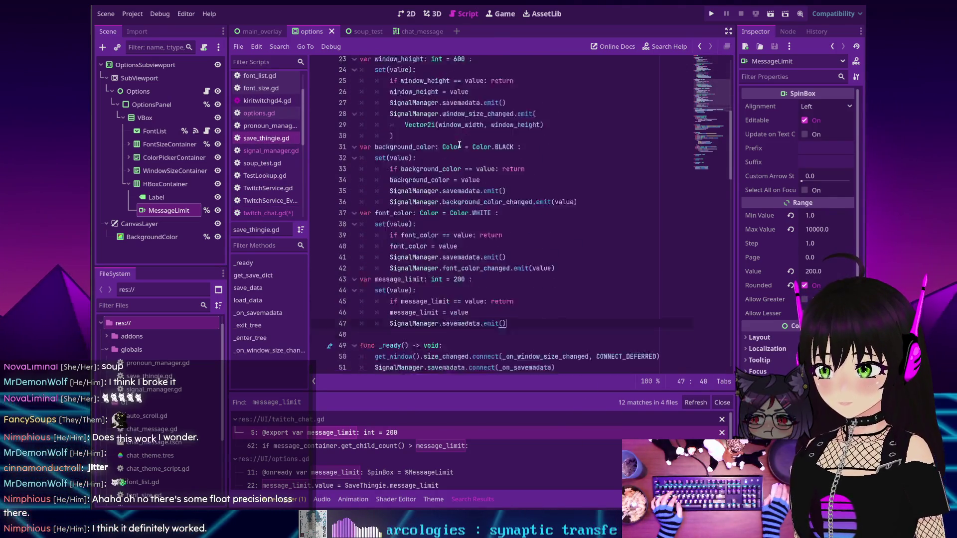
click(463, 228)
key(BackSpace)
key(BackSpace)
key(BackSpace)
text(10)
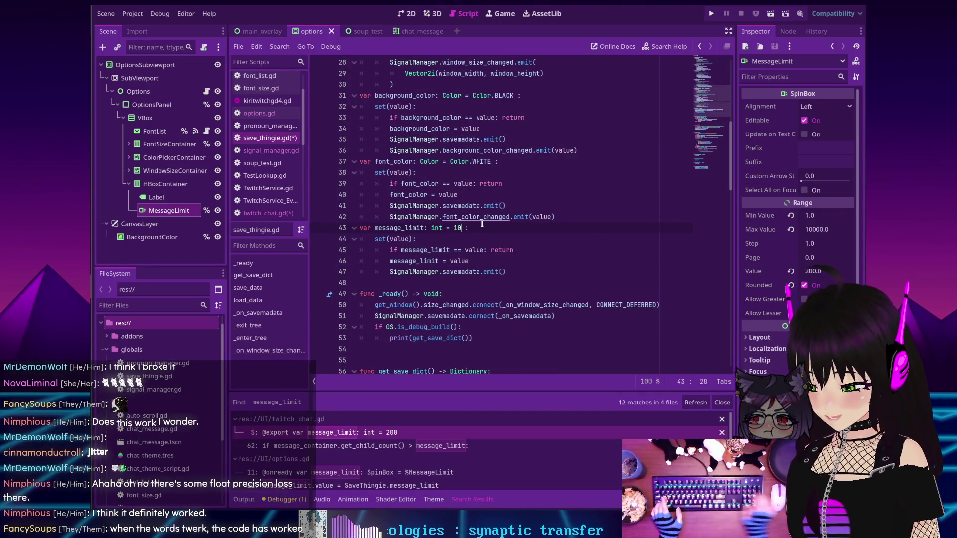
key(ctrl+s)
click(711, 13)
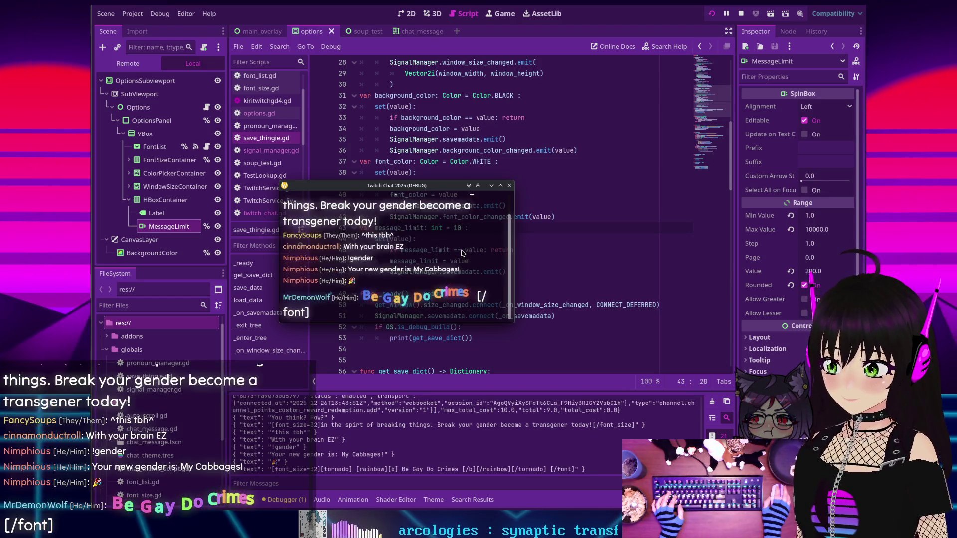
Scroll the Twitch-Chat window's messages, move it up and right, then show the debugger
scroll(456, 251, up, 1)
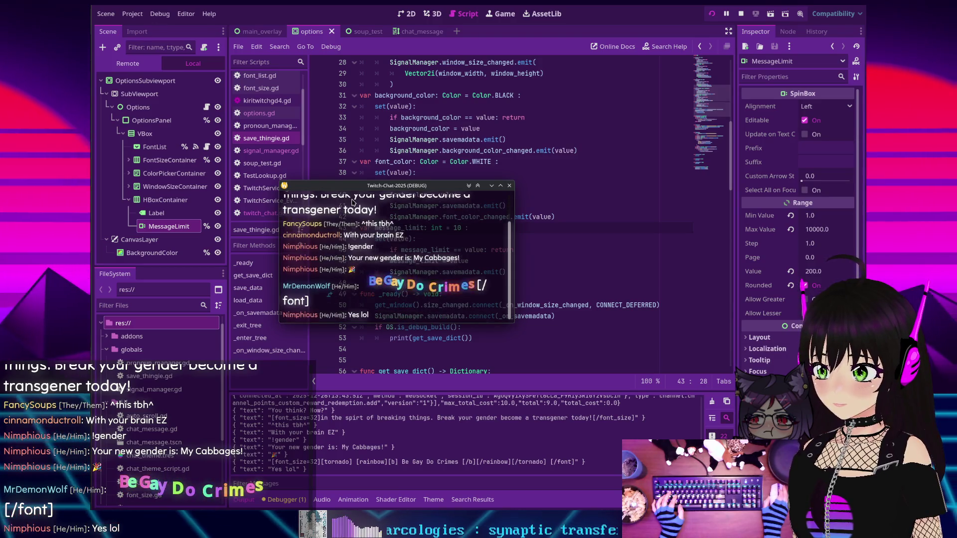
scroll(349, 203, up, 2)
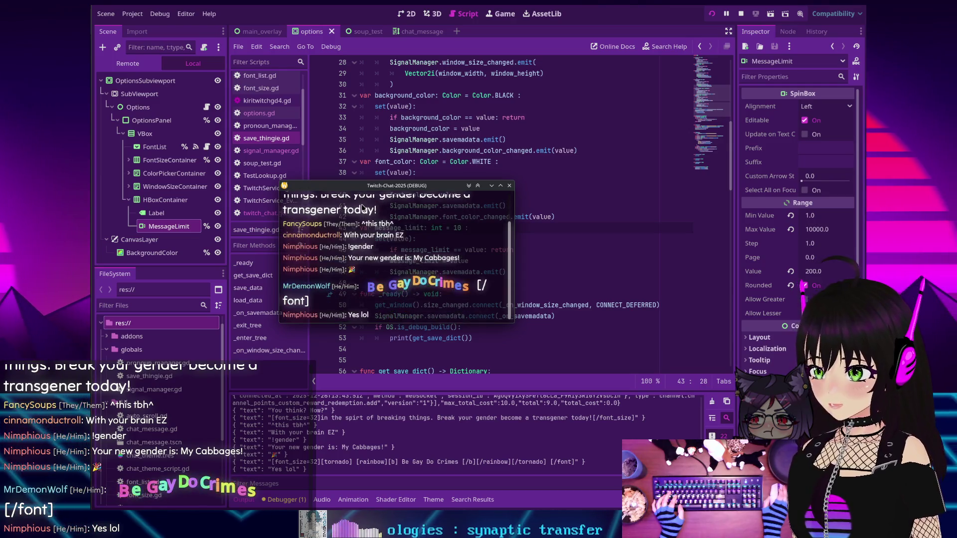
scroll(364, 208, up, 2)
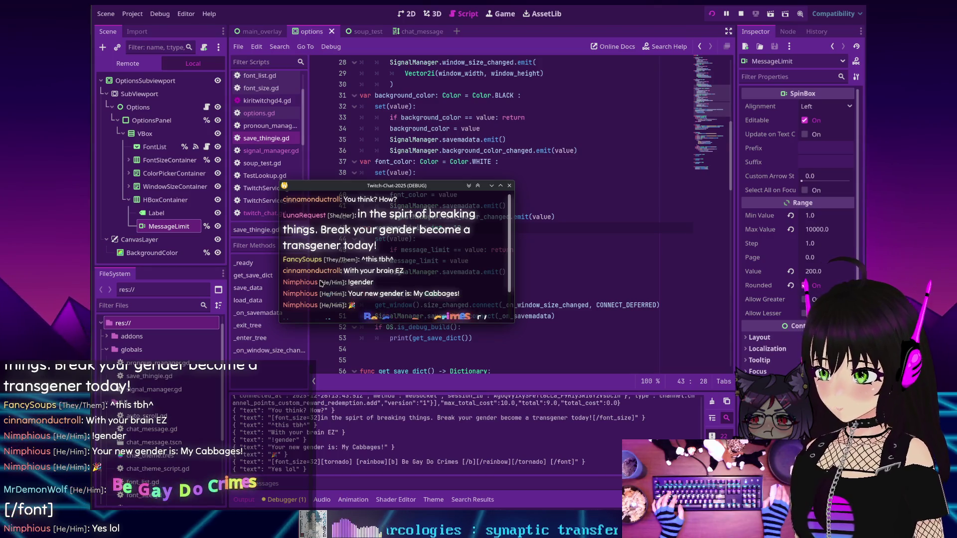
scroll(324, 304, down, 2)
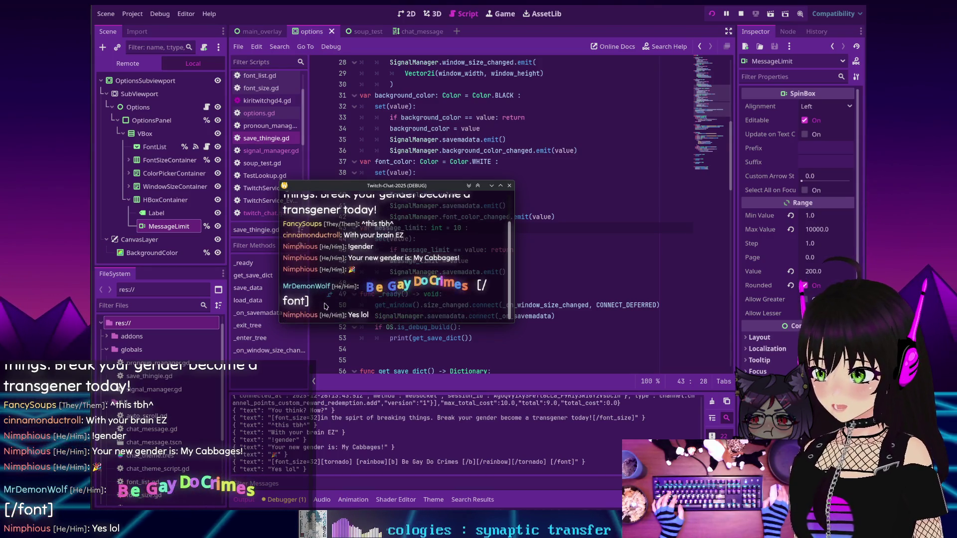
scroll(330, 317, up, 2)
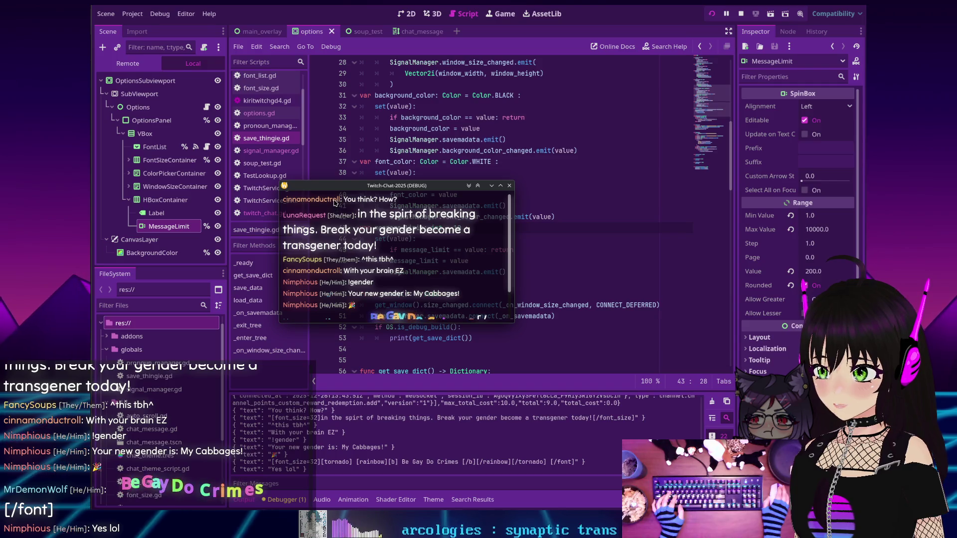
scroll(332, 202, down, 2)
scroll(333, 202, up, 2)
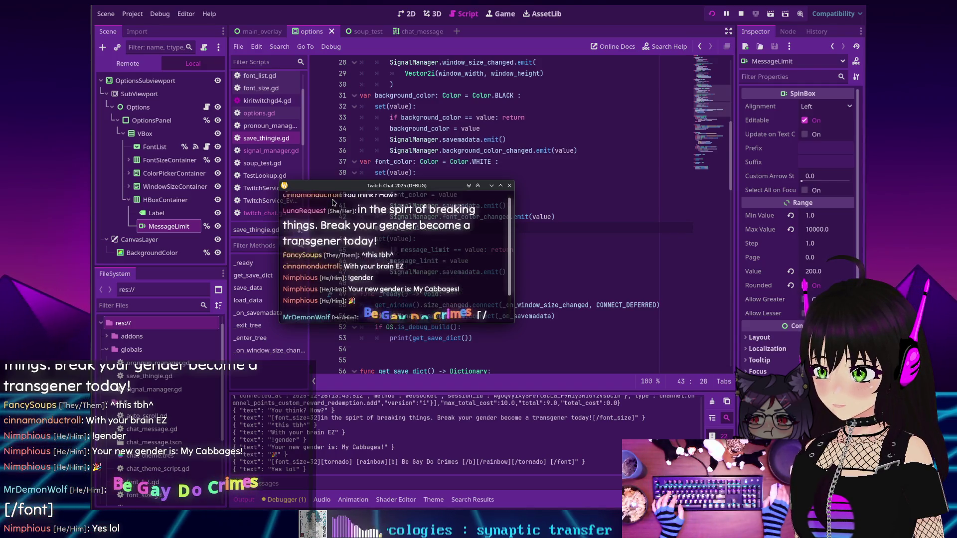
scroll(333, 202, down, 2)
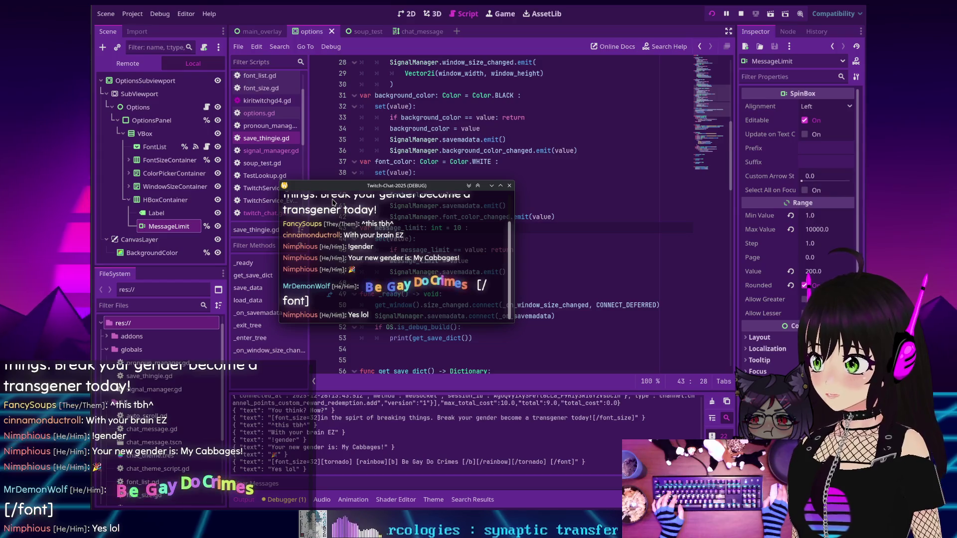
scroll(333, 201, up, 2)
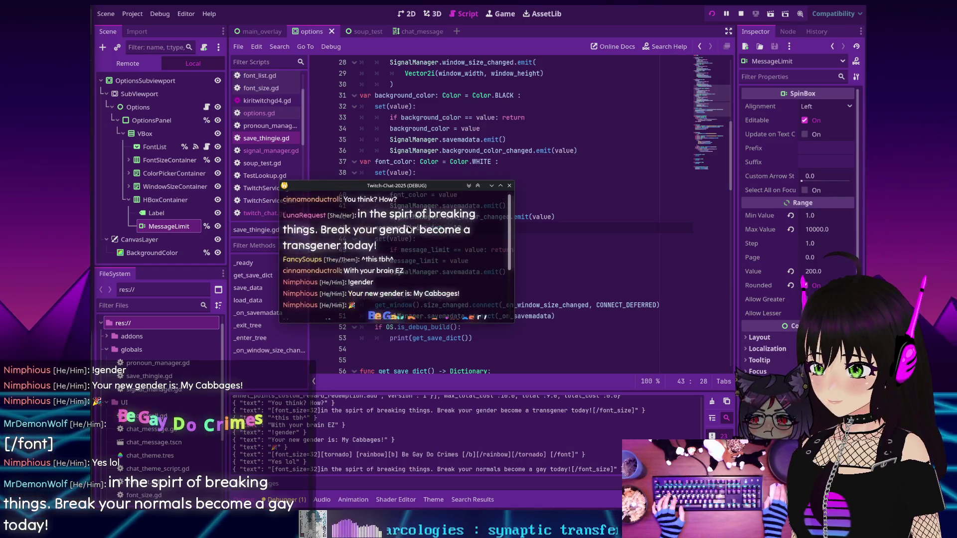
scroll(407, 228, up, 1)
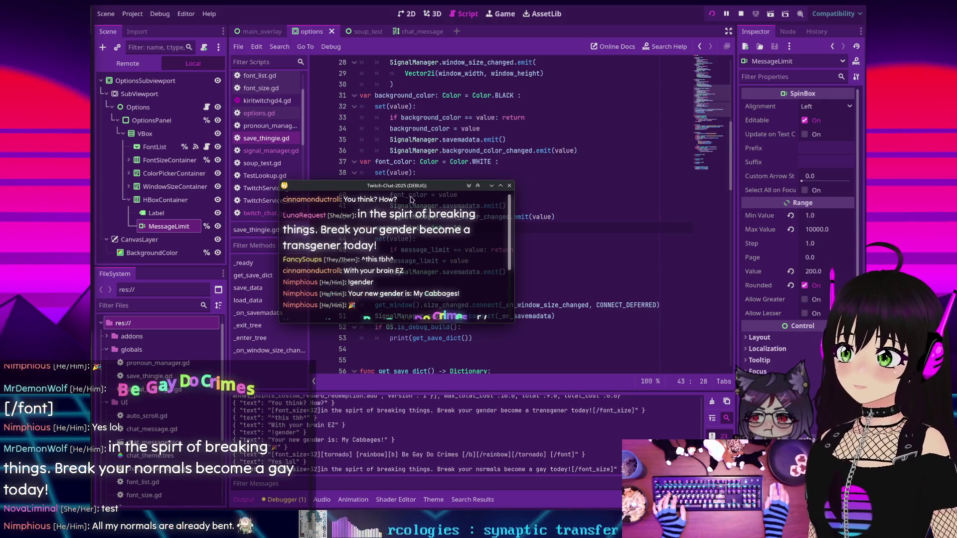
drag(406, 186, 433, 172)
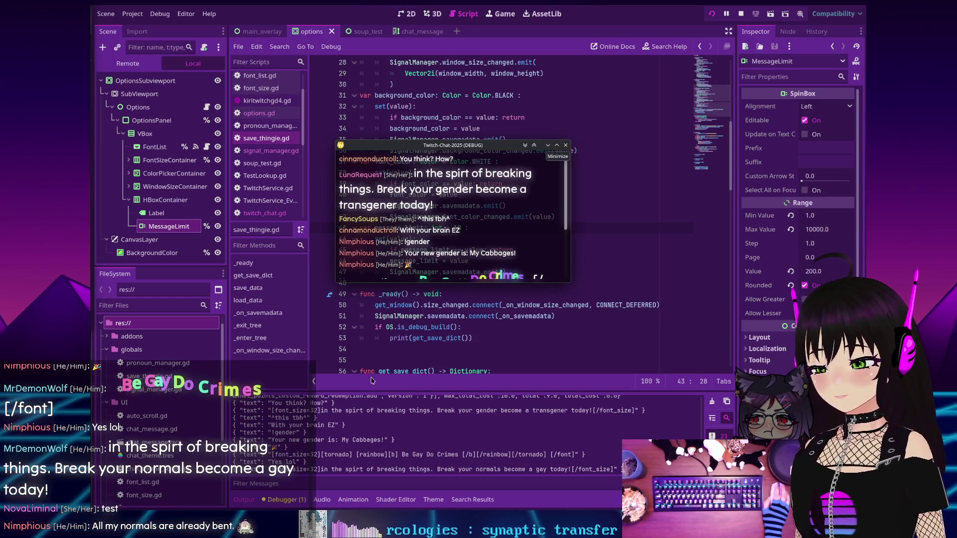
click(279, 500)
Rename the unused font_name parameter on line 10 of chat_message.gd to _font_name and save
click(295, 385)
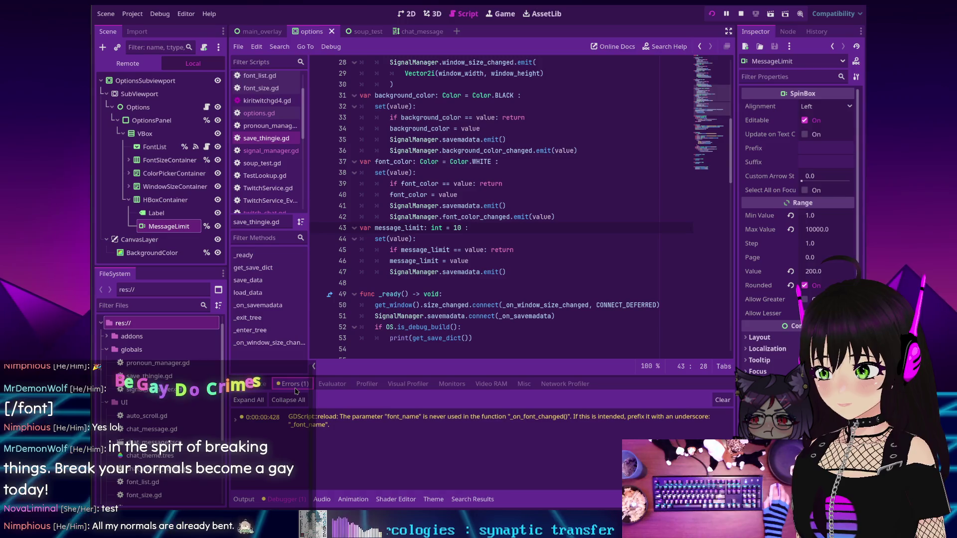
double_click(368, 420)
double_click(368, 420)
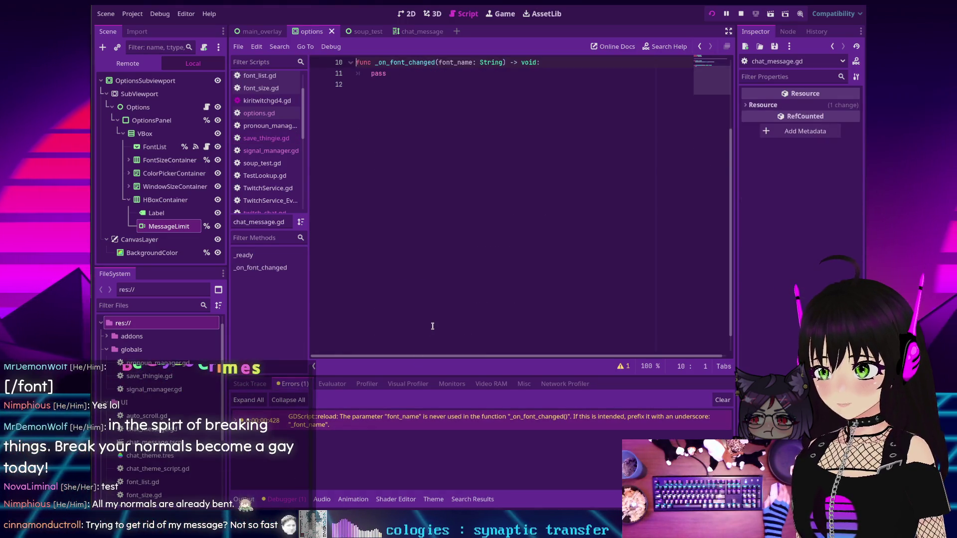
scroll(432, 326, up, 3)
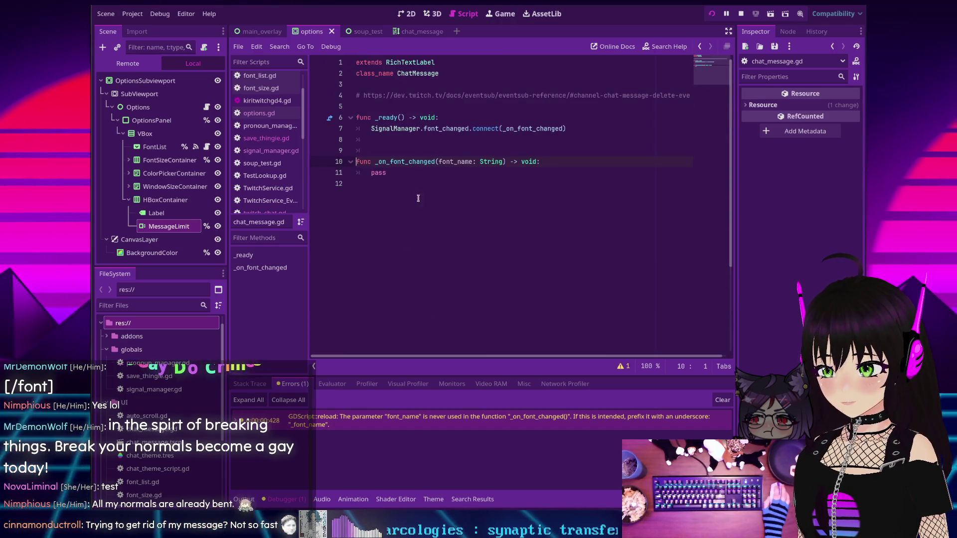
click(438, 161)
text(_)
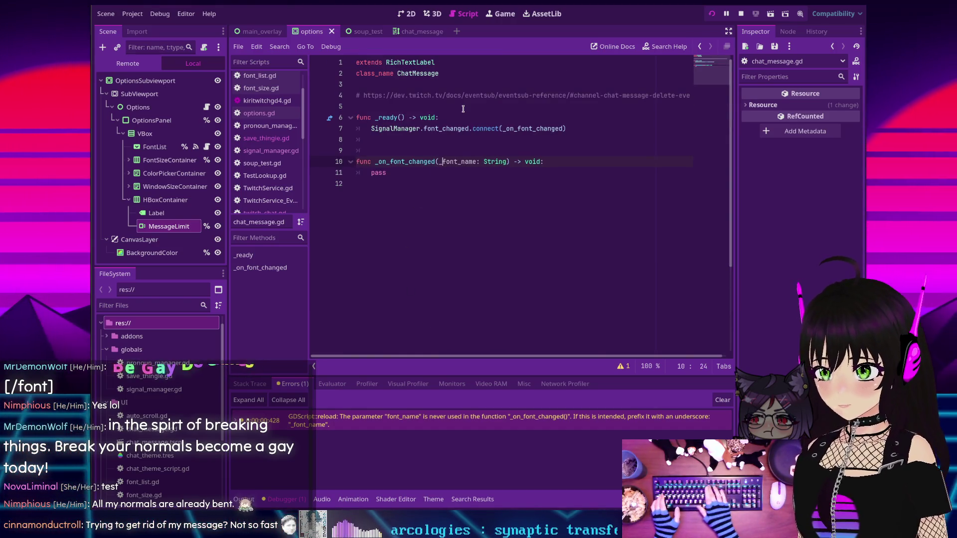
key(ctrl+s)
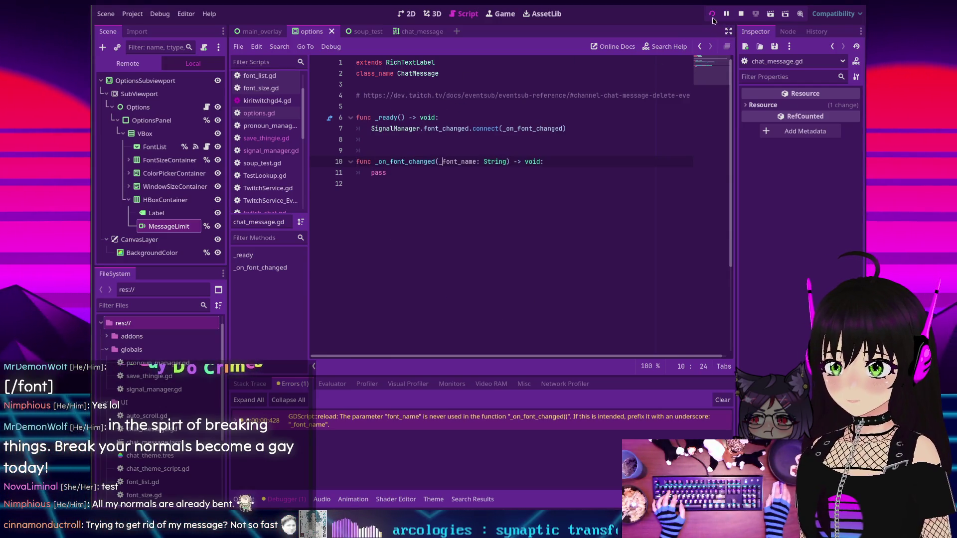
Test-run the overlay with F5, stop it, then bring up the btop system monitor
key(F5)
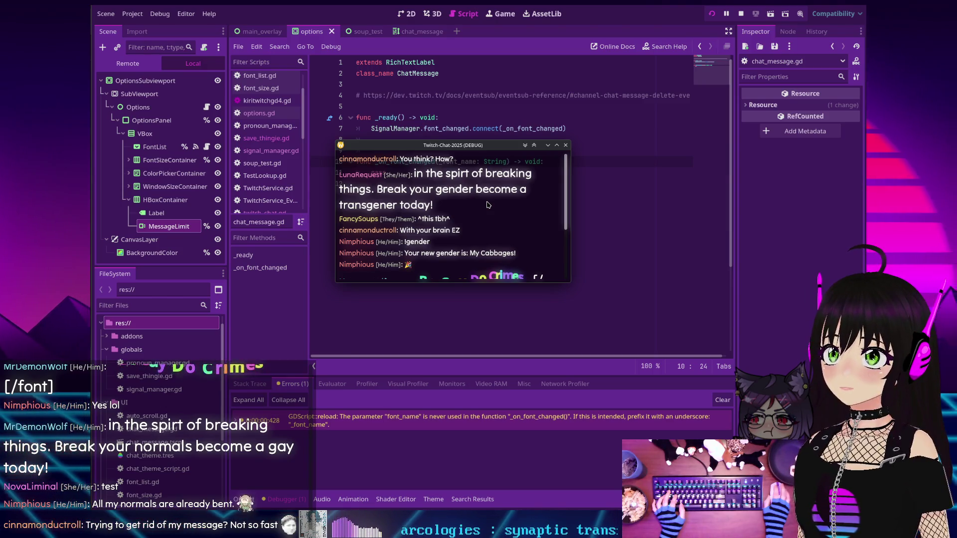
click(741, 15)
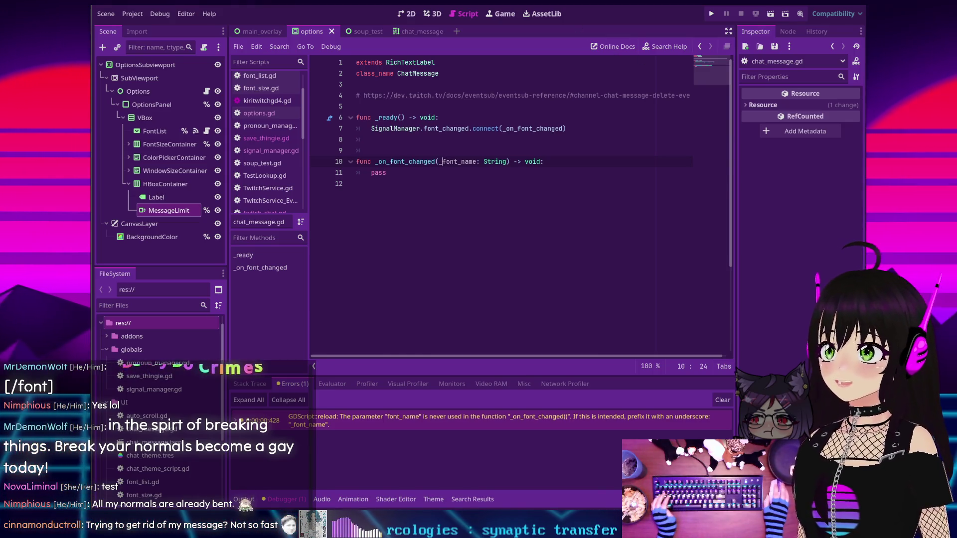
key(F12)
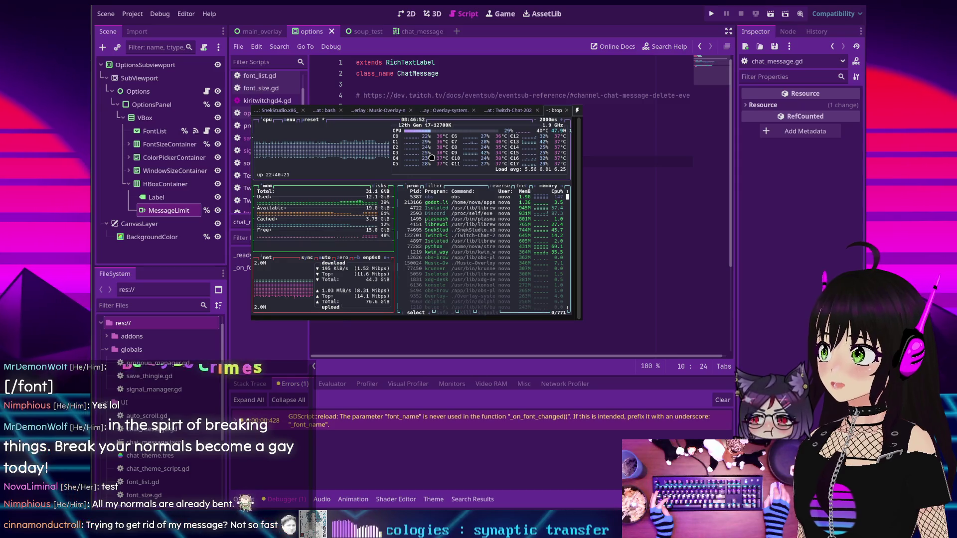
Hide the btop terminal with F12 to reveal the Godot script editor again
key(F12)
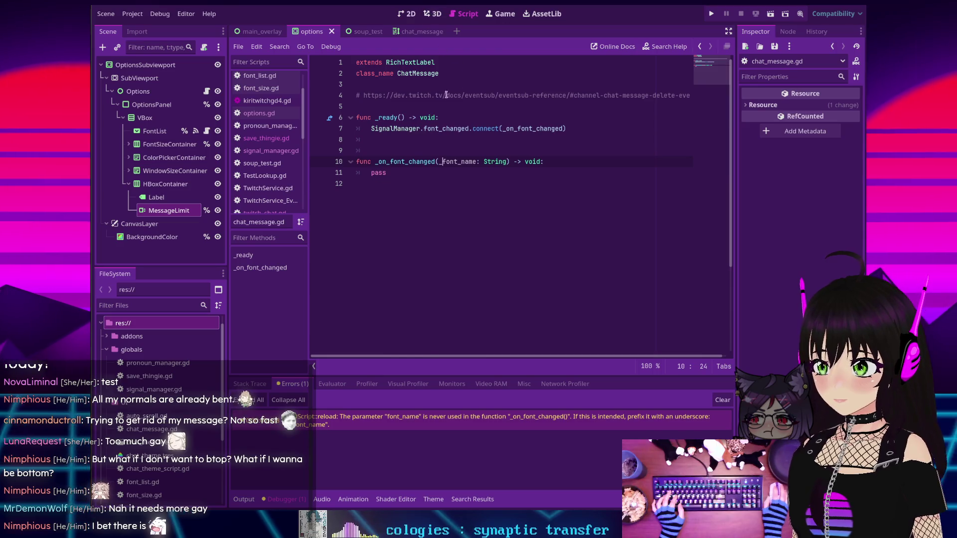
Look through the scripts, then select 'while' on line 61 of twitch_chat.gd's message handler
click(264, 152)
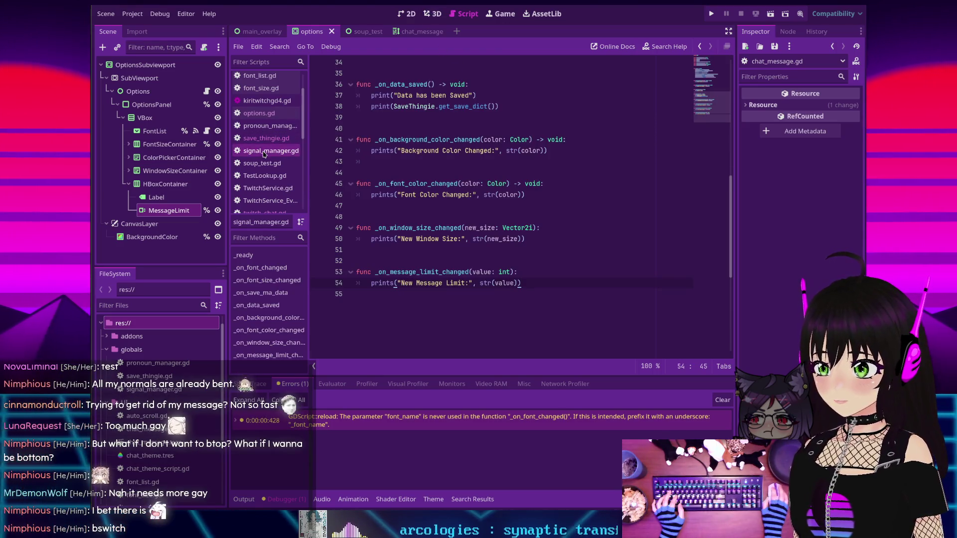
scroll(264, 154, down, 2)
click(263, 181)
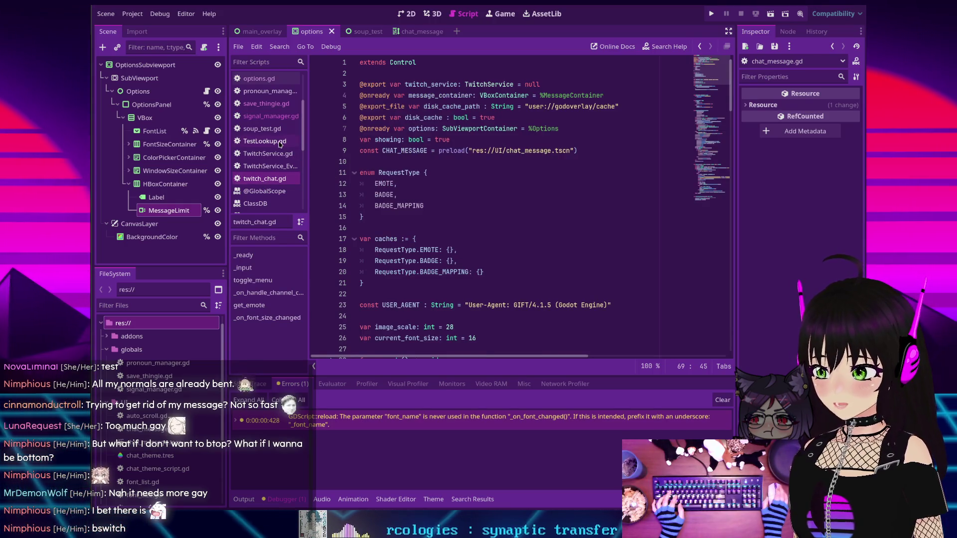
scroll(281, 144, up, 4)
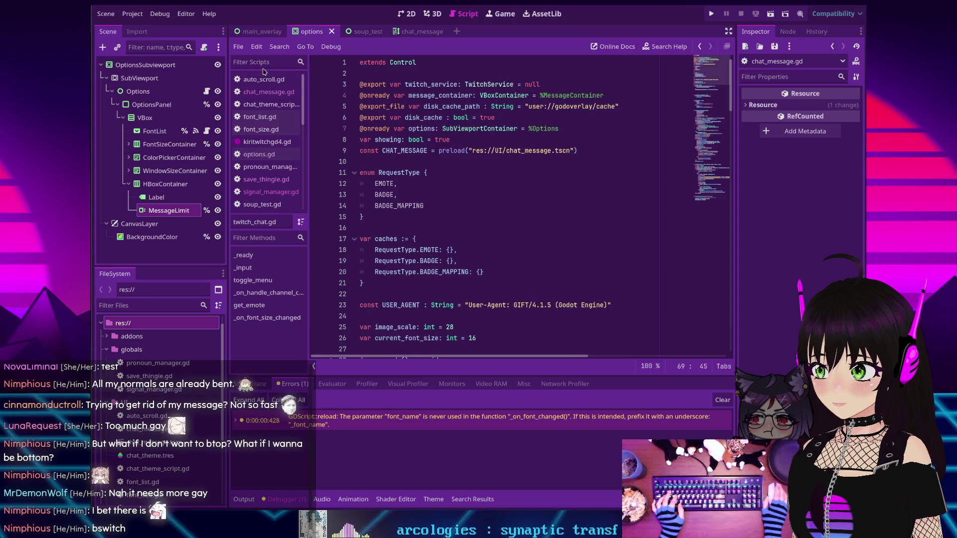
click(270, 95)
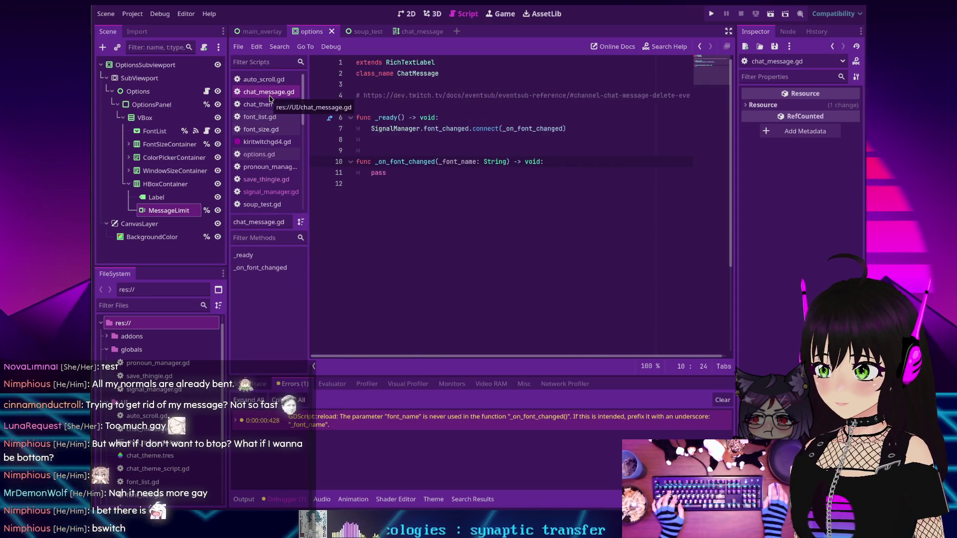
scroll(268, 142, down, 3)
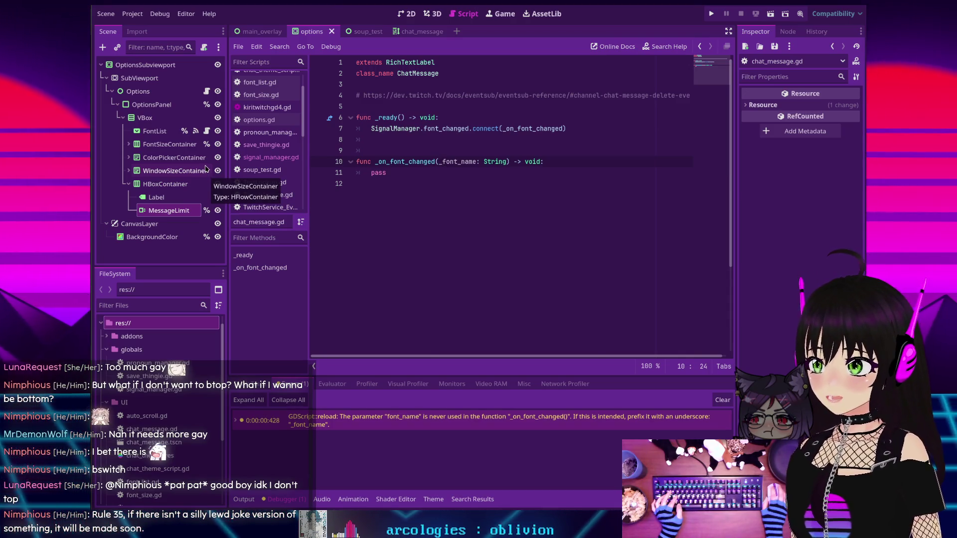
click(207, 93)
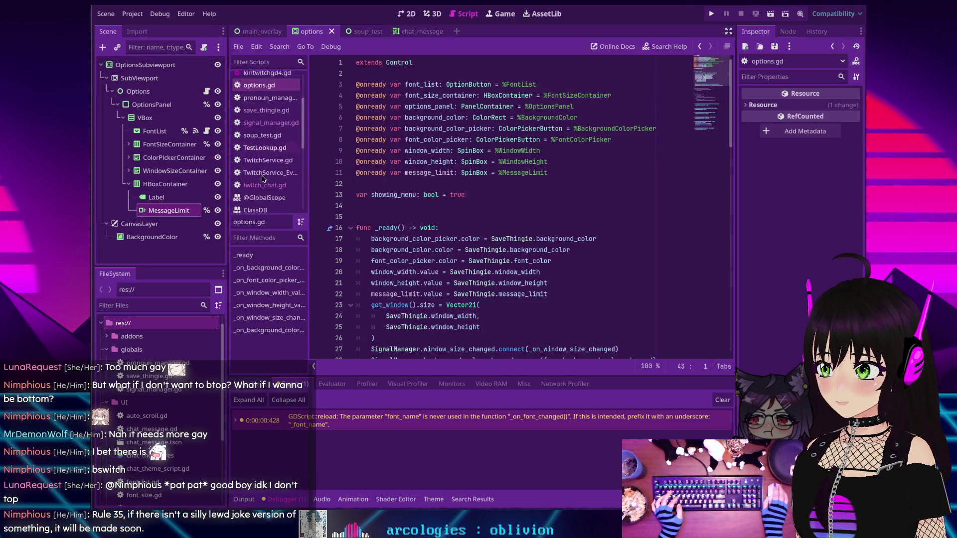
scroll(263, 179, down, 1)
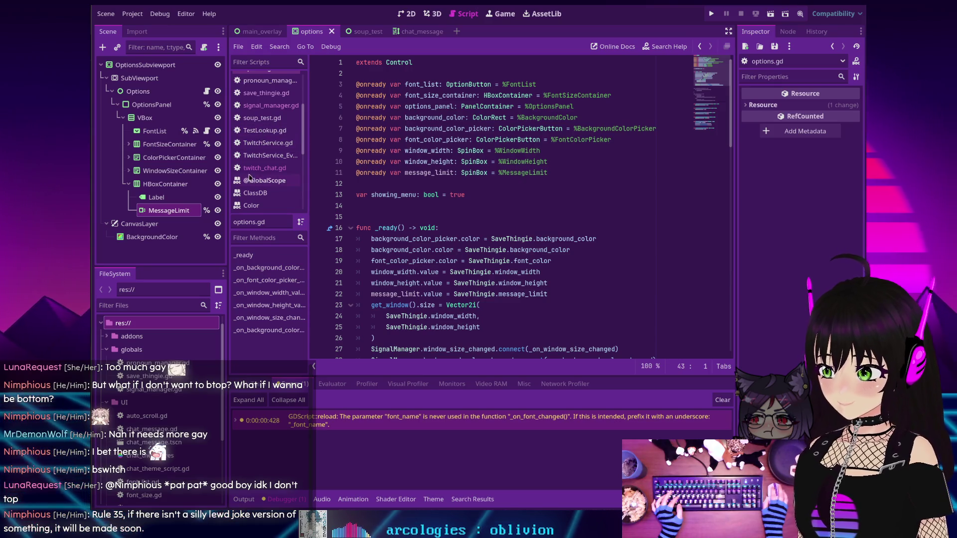
click(252, 168)
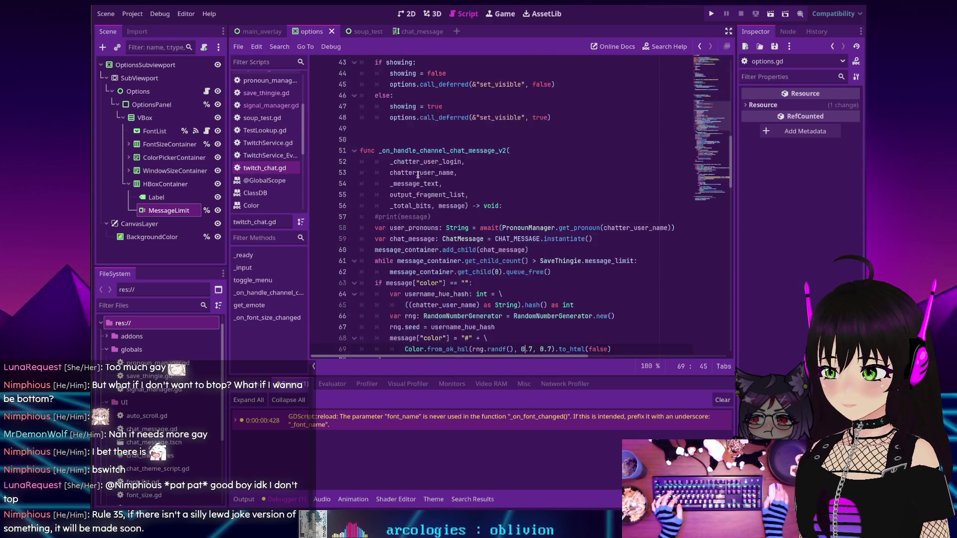
scroll(418, 174, down, 4)
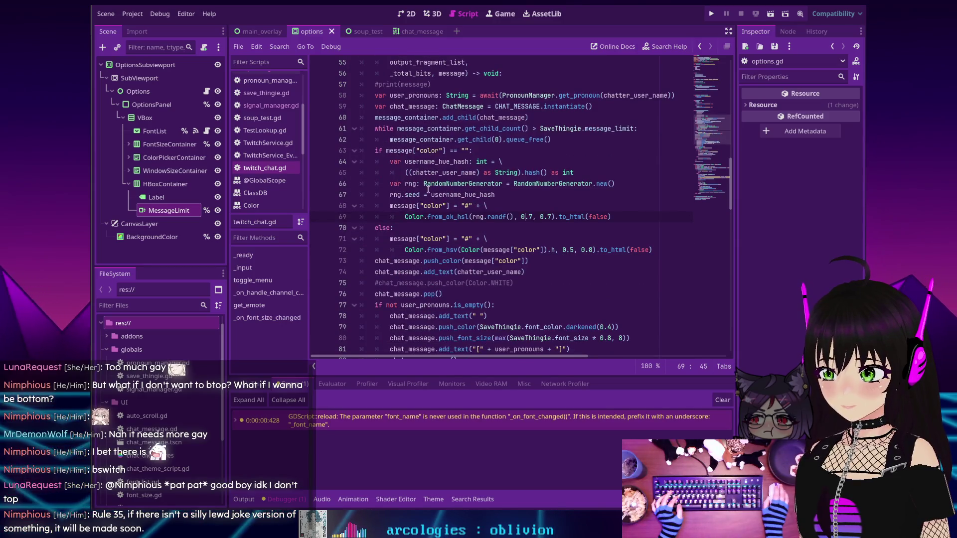
scroll(426, 187, up, 1)
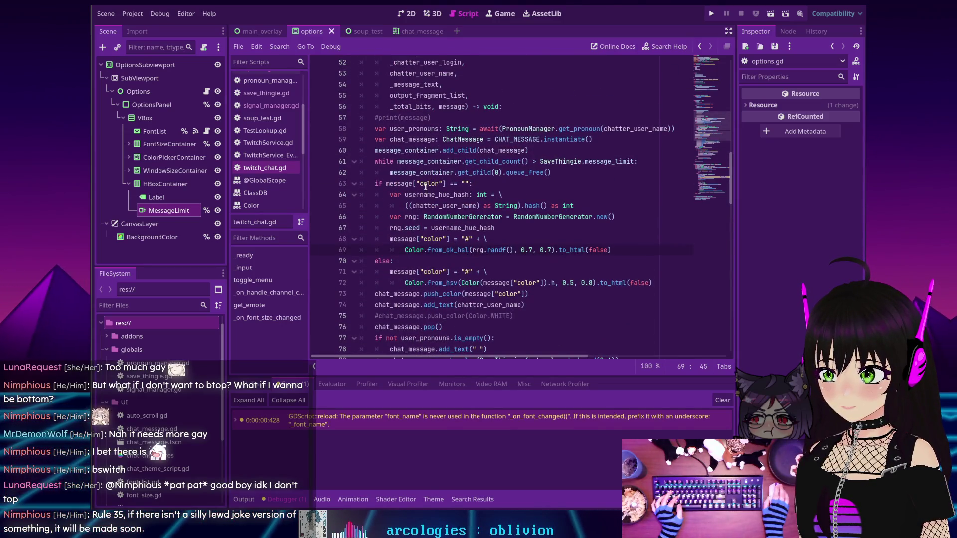
double_click(382, 164)
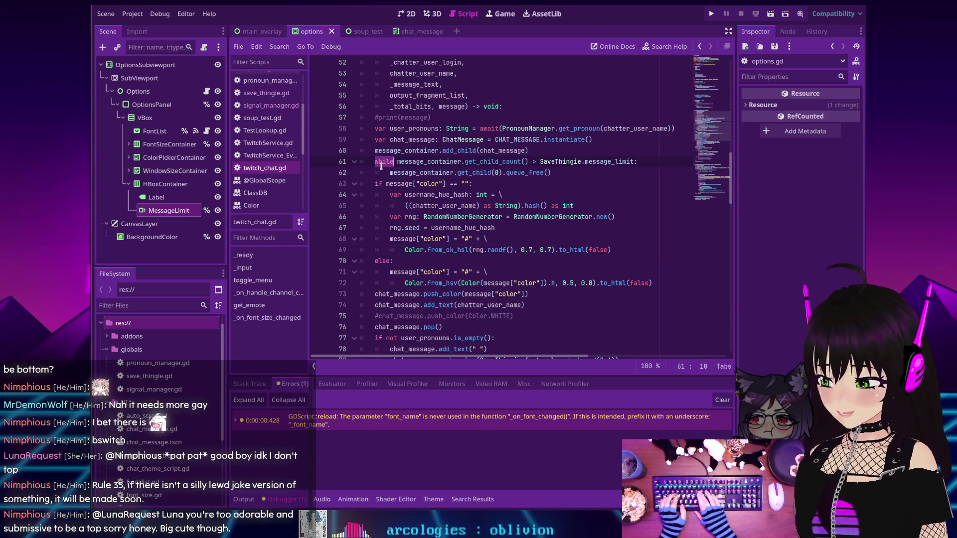
Replace 'while' with 'if' on line 61 of twitch_chat.gd
text(if)
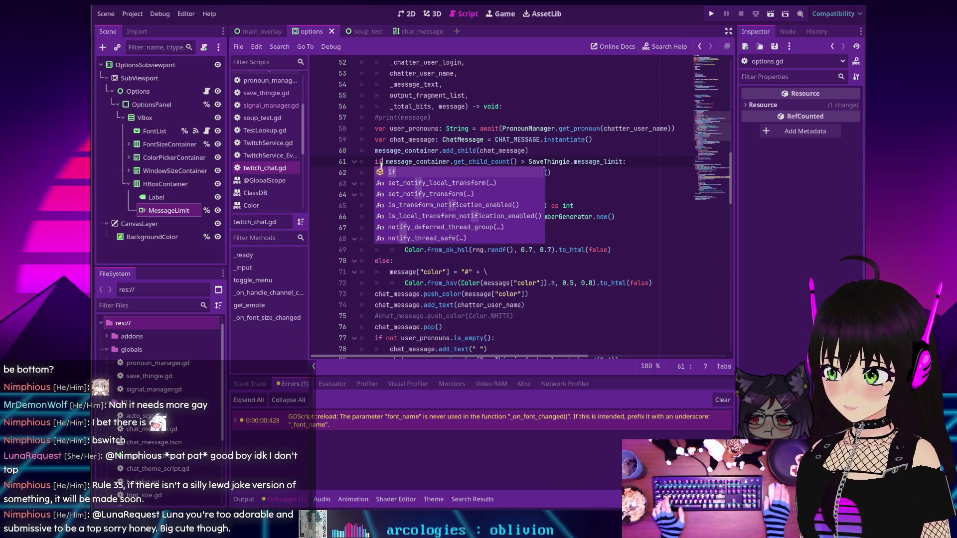
key(Right)
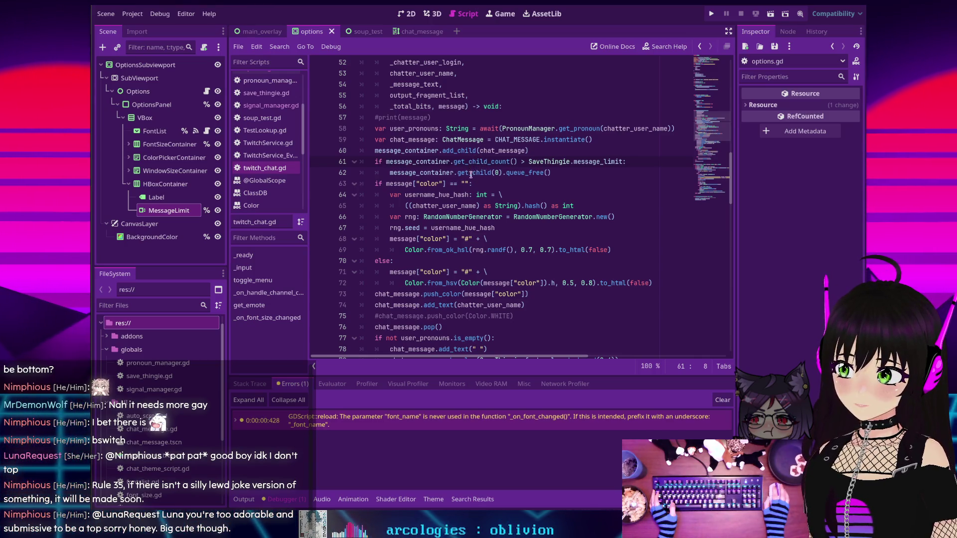
mouse_move(476, 173)
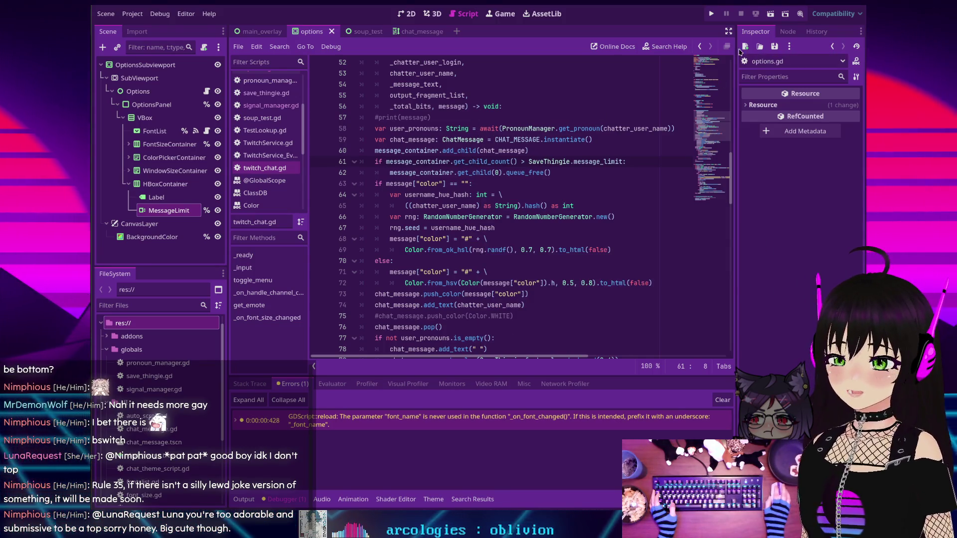
Launch the project and hide the overlay's options panel with Escape
click(711, 14)
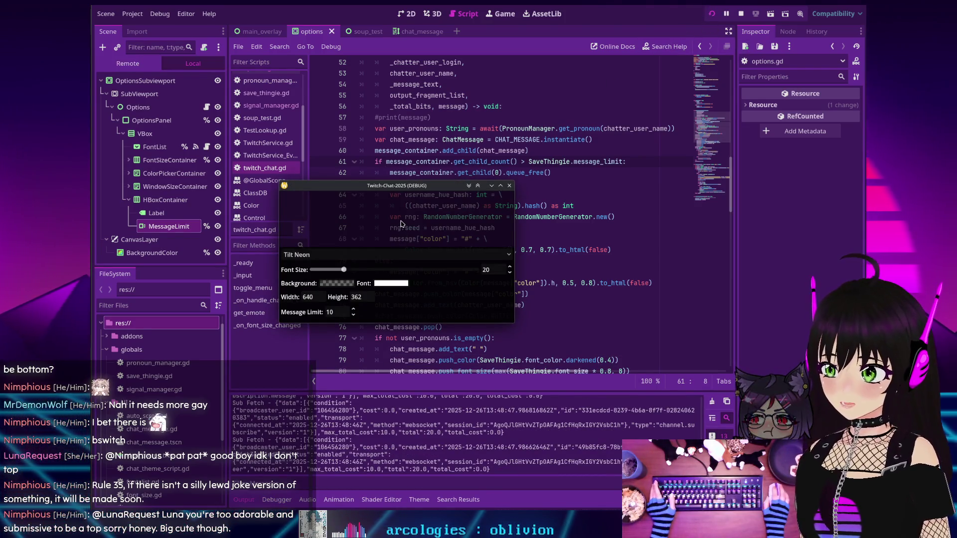
key(Escape)
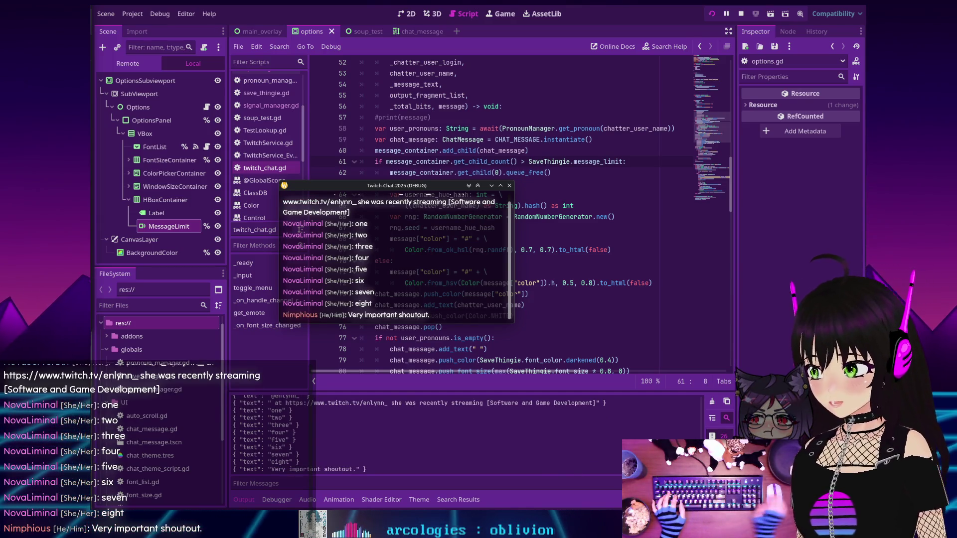
Scroll the debug chat to confirm the oldest messages are removed, then stop the run with F8
scroll(394, 261, up, 1)
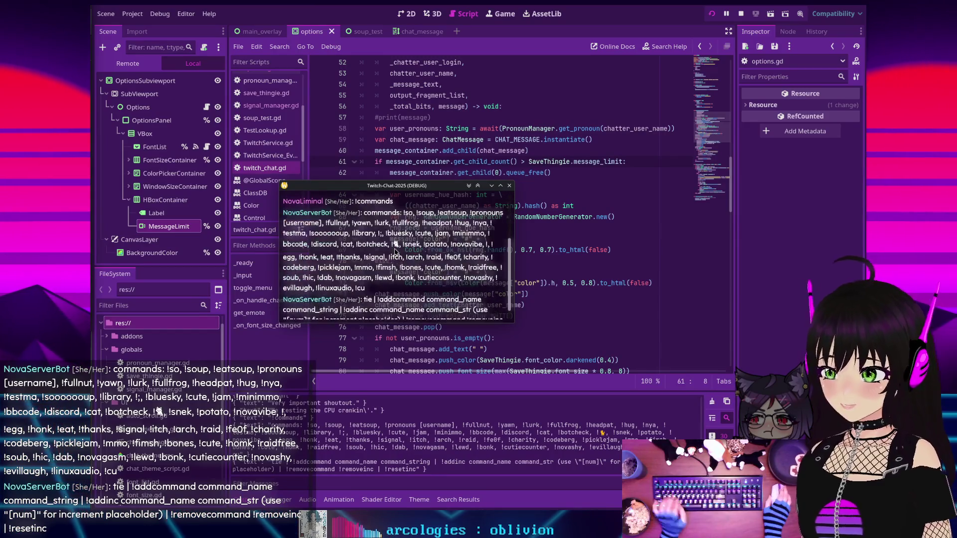
scroll(395, 248, up, 2)
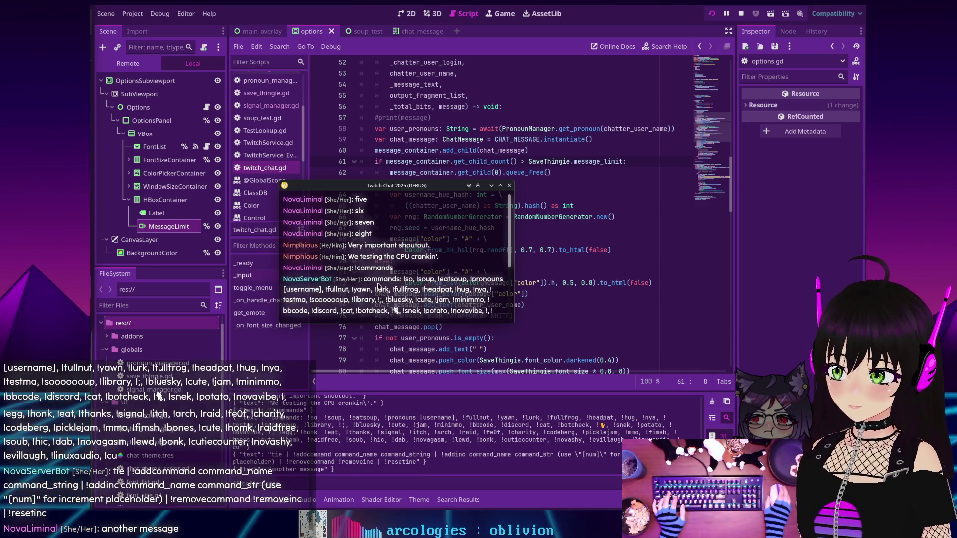
scroll(379, 287, down, 4)
scroll(472, 244, up, 4)
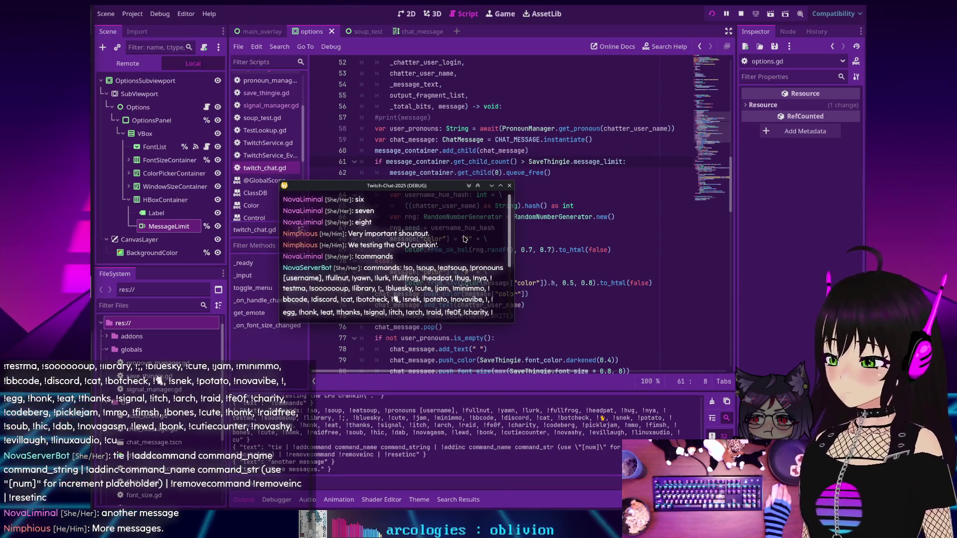
scroll(466, 246, up, 4)
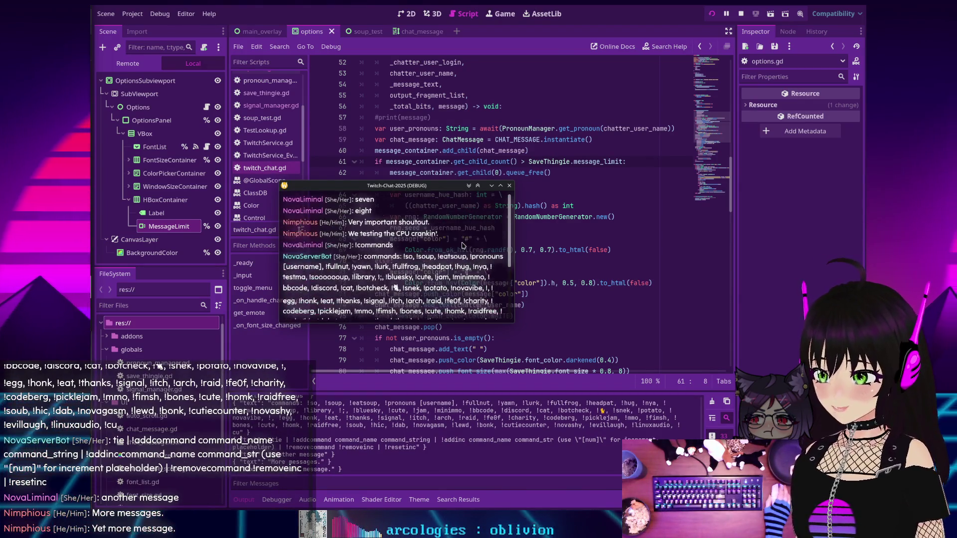
scroll(376, 212, up, 4)
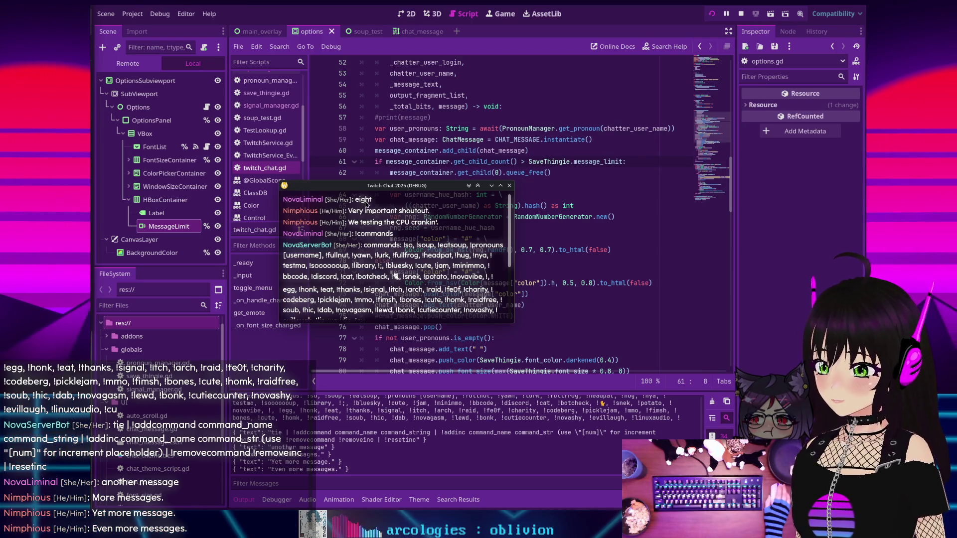
scroll(365, 204, up, 3)
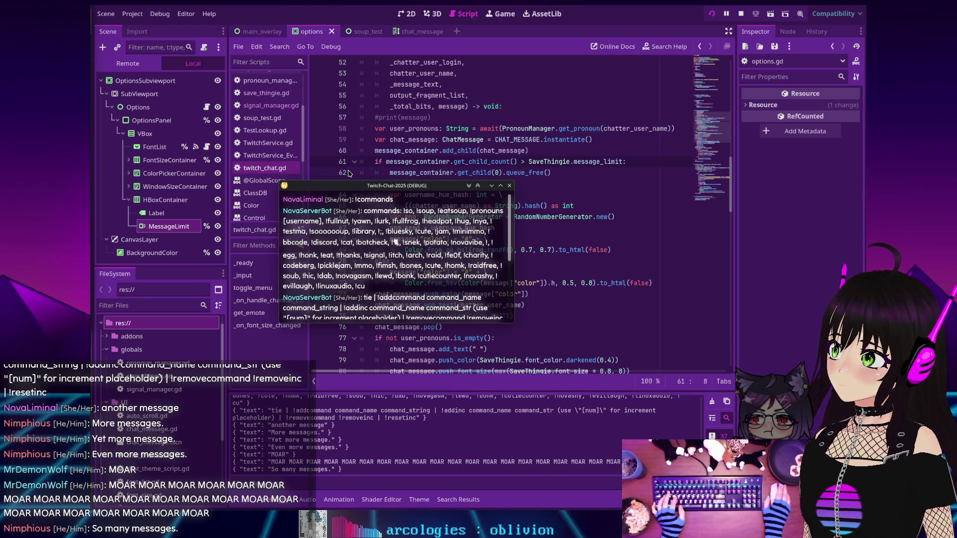
scroll(348, 173, up, 1)
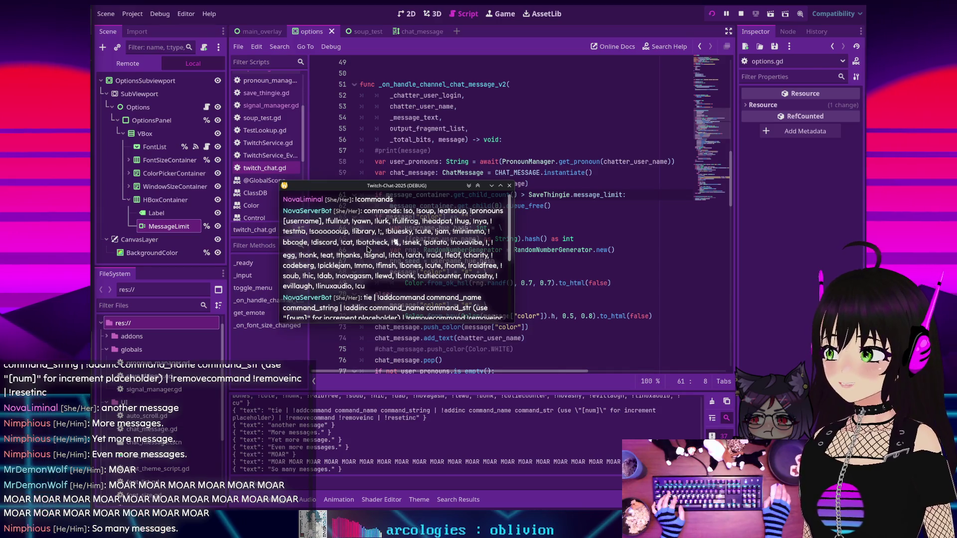
key(F8)
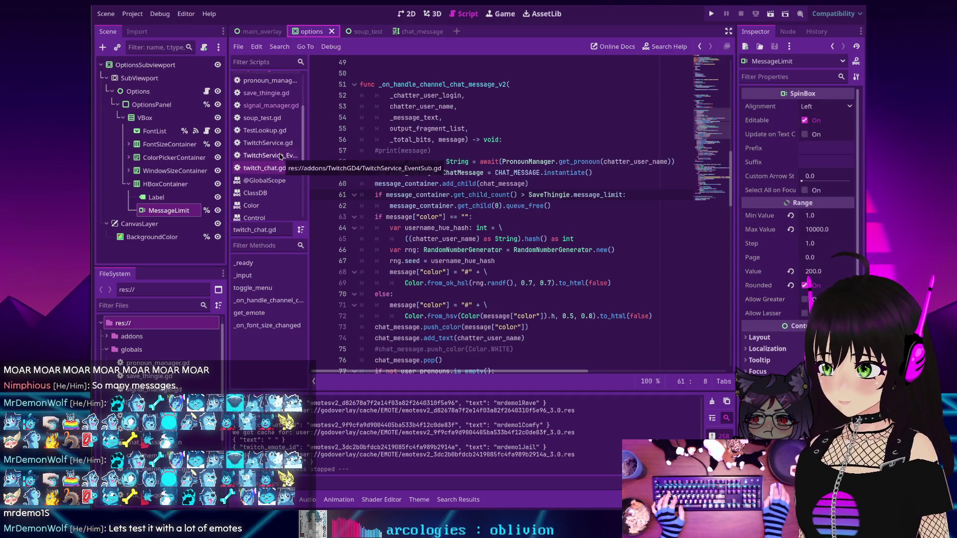
Change message_limit's default in save_thingie.gd from 10 to 200 and save
click(272, 95)
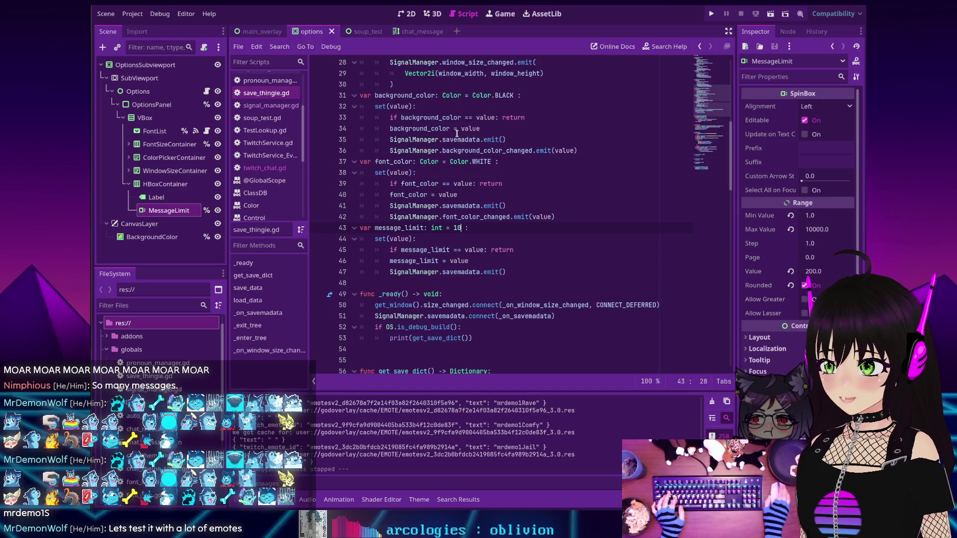
key(BackSpace)
key(BackSpace)
text(200)
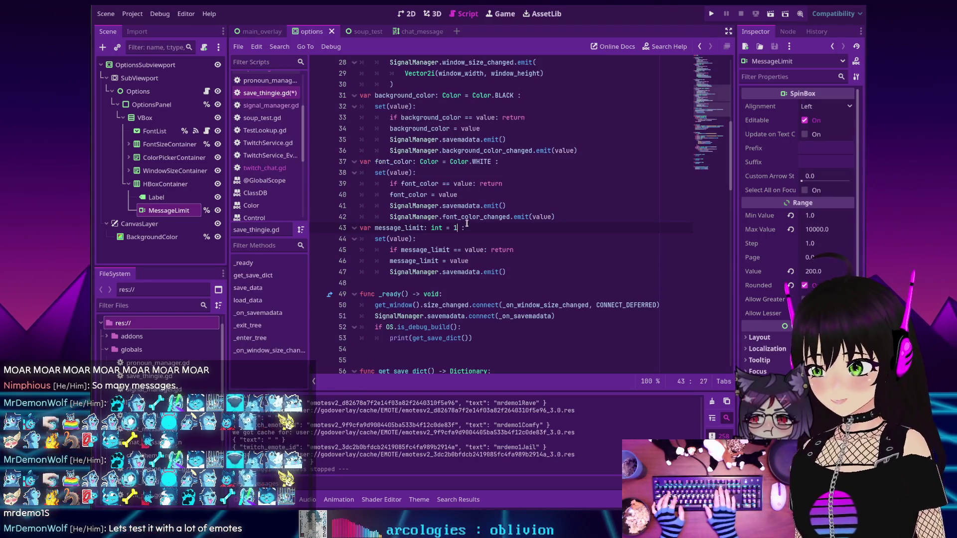
key(ctrl+s)
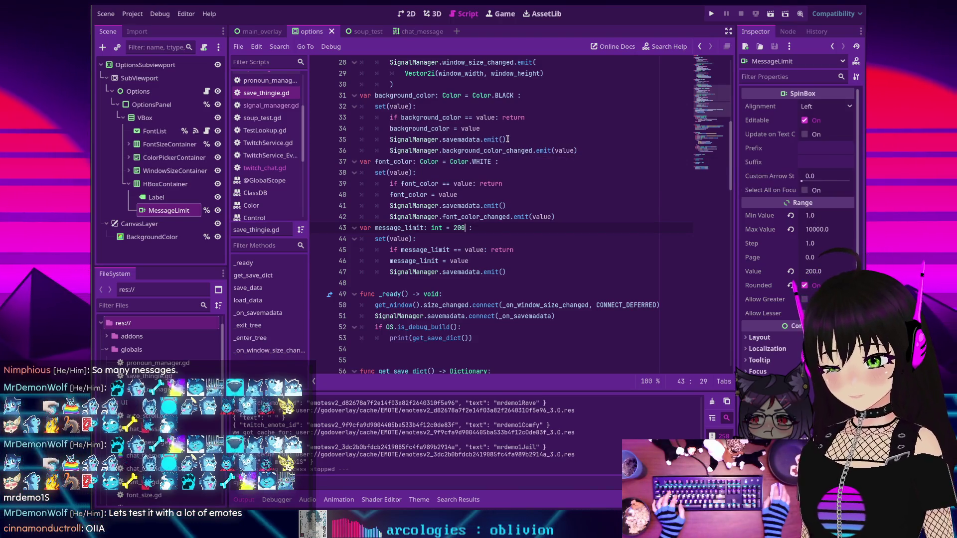
Export the Linux 2 preset over Twitch-Chat-2025.x86_64, confirming the overwrite, then close Export
click(132, 15)
mouse_move(149, 129)
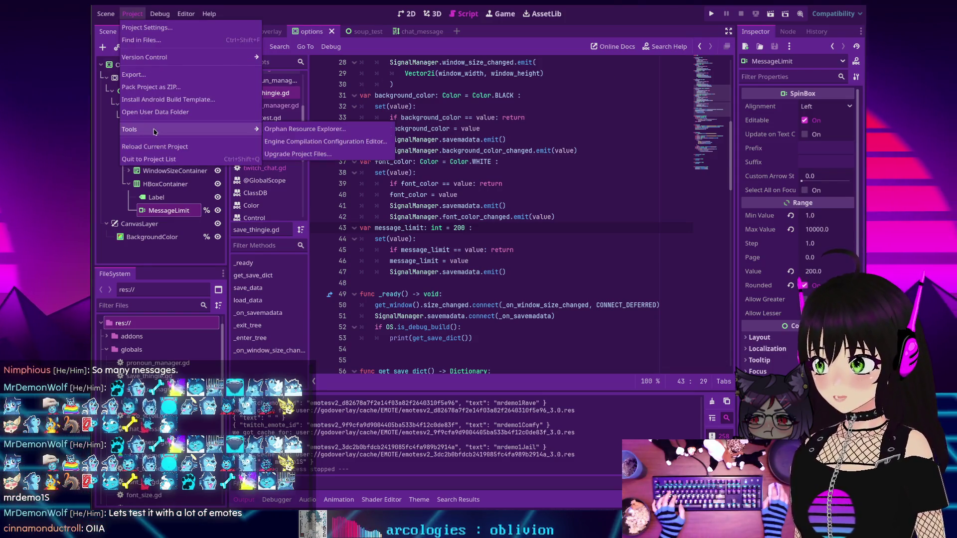
click(149, 74)
click(421, 192)
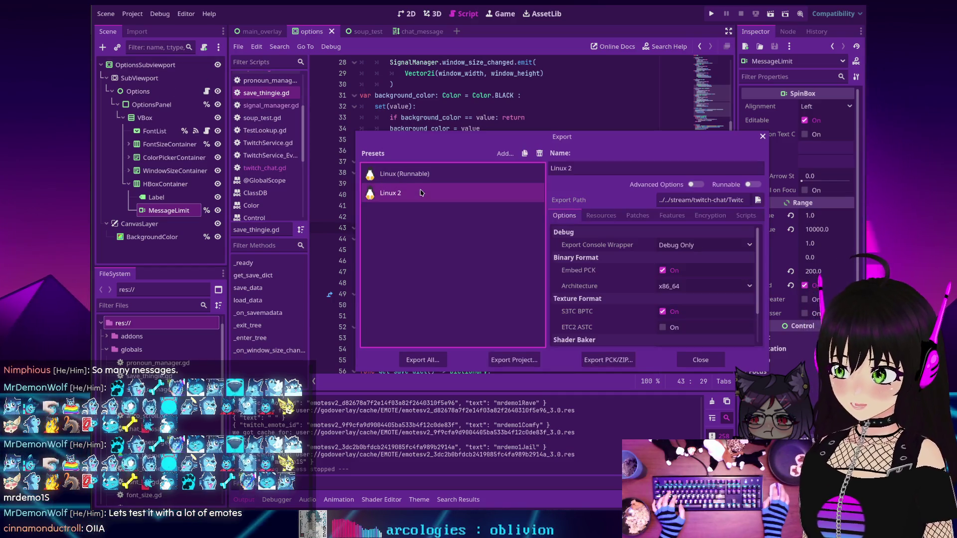
click(513, 360)
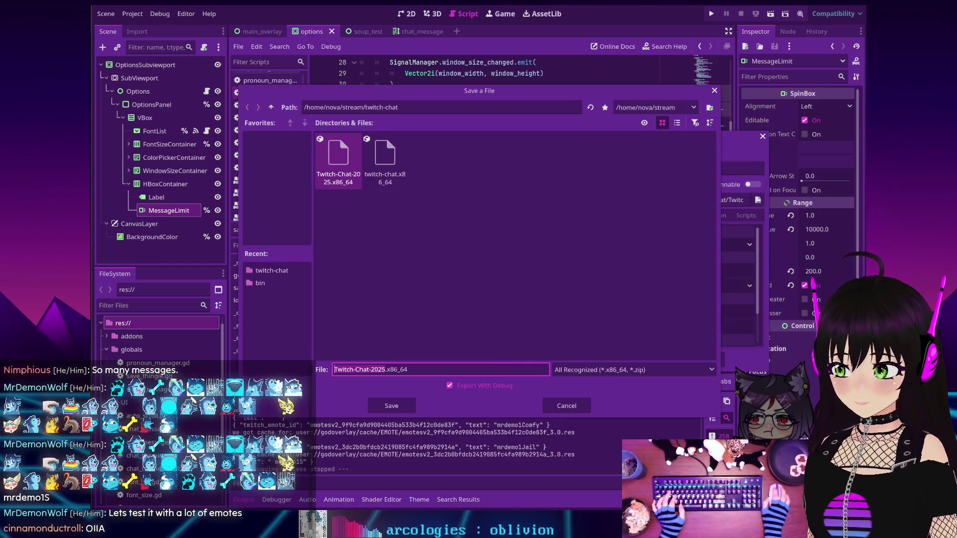
click(381, 407)
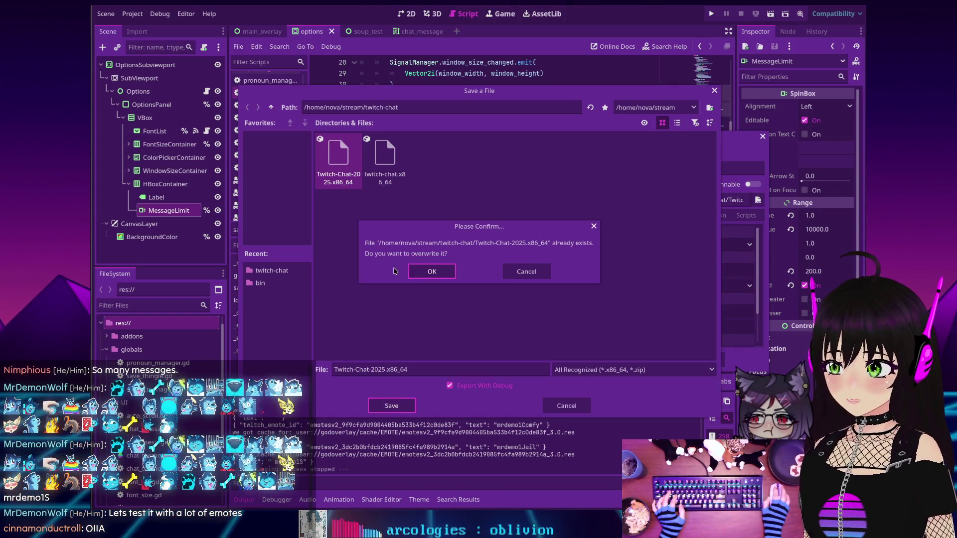
click(423, 274)
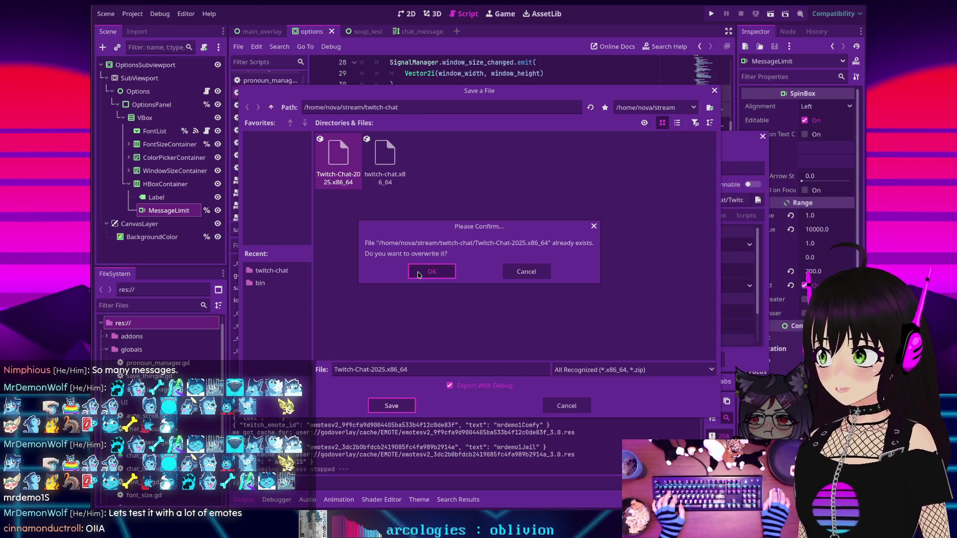
click(418, 273)
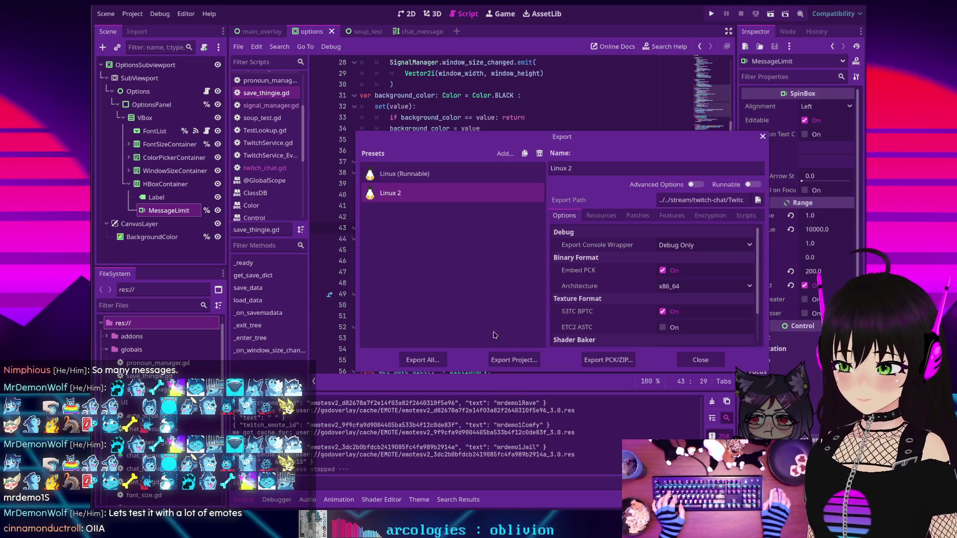
click(514, 360)
click(397, 405)
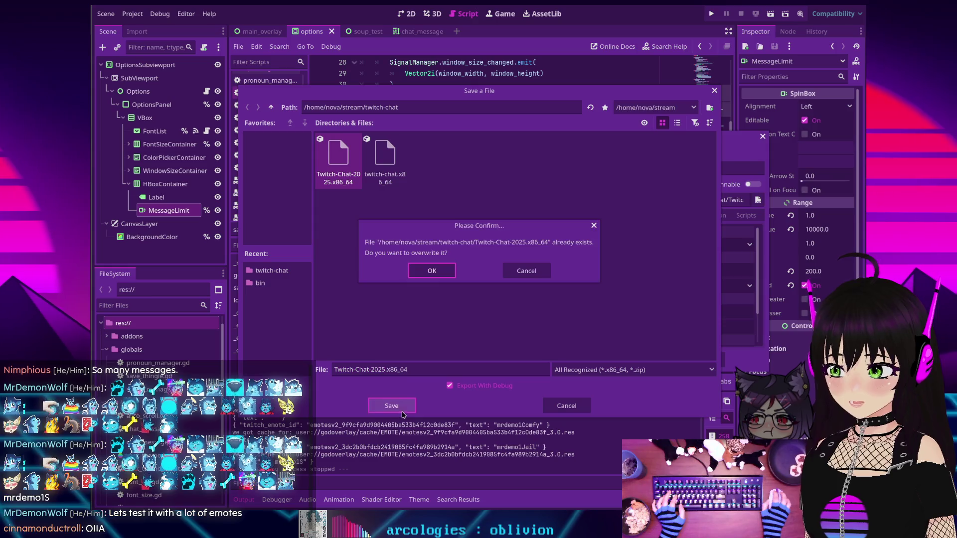
click(422, 275)
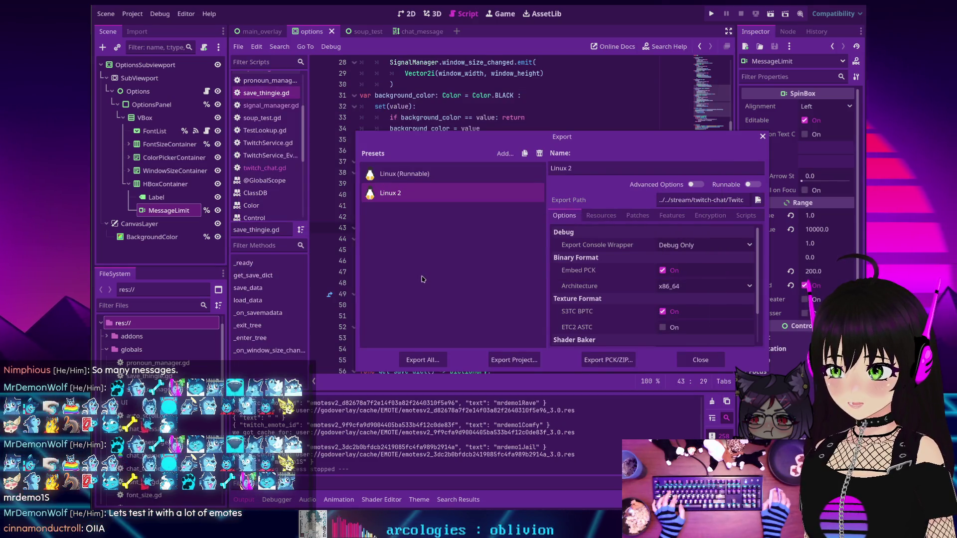
click(700, 359)
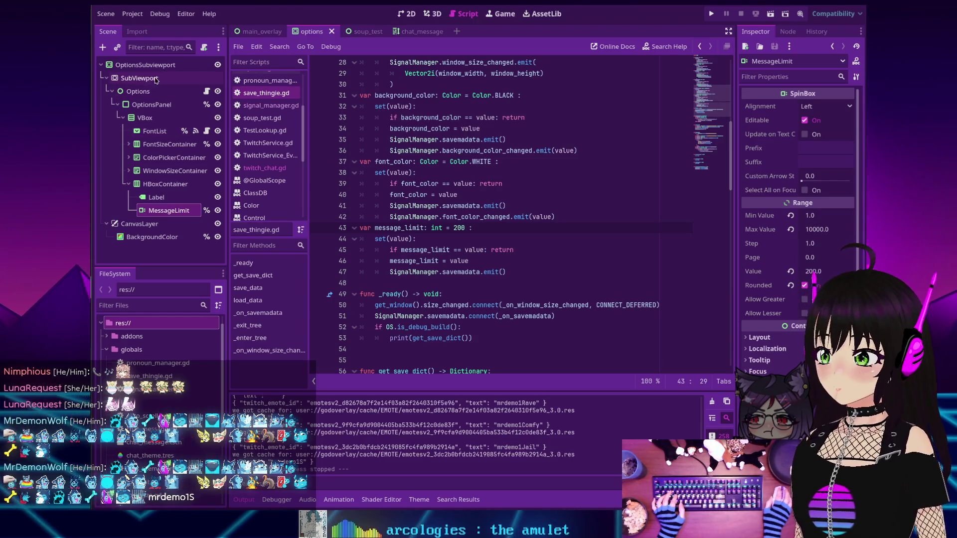
Quit to the project list and open the PogChat project
click(132, 13)
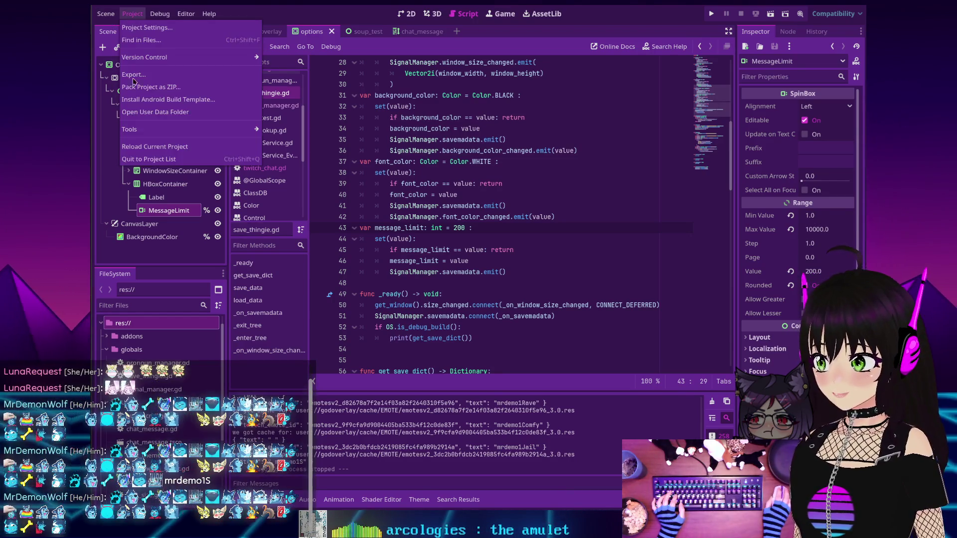
click(149, 159)
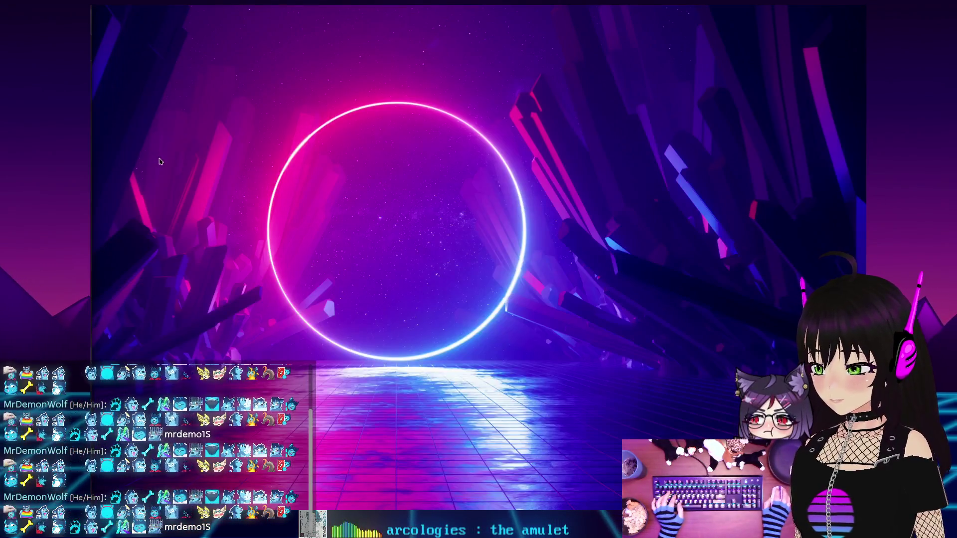
double_click(303, 268)
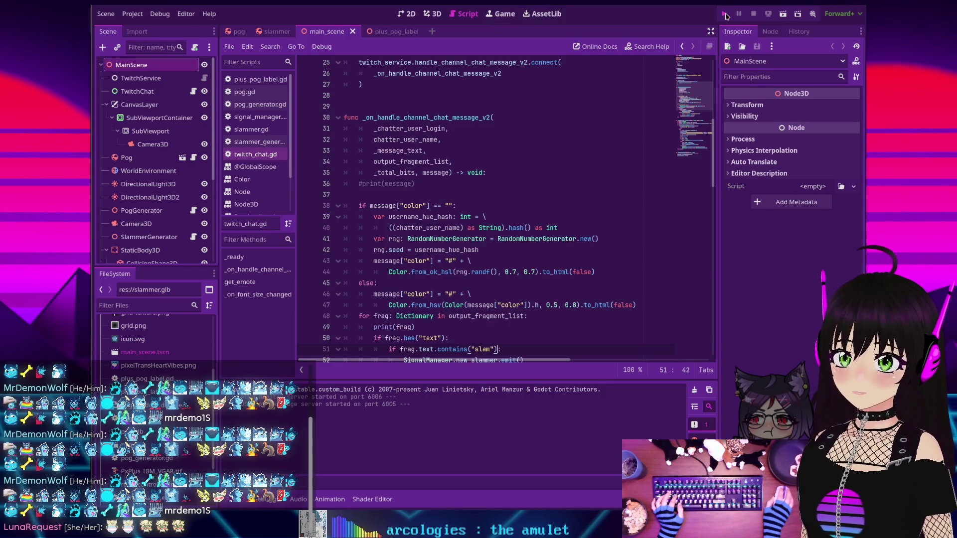
Run PogChat and move the game window to the top-left, enlarging it to fill the screen
click(724, 14)
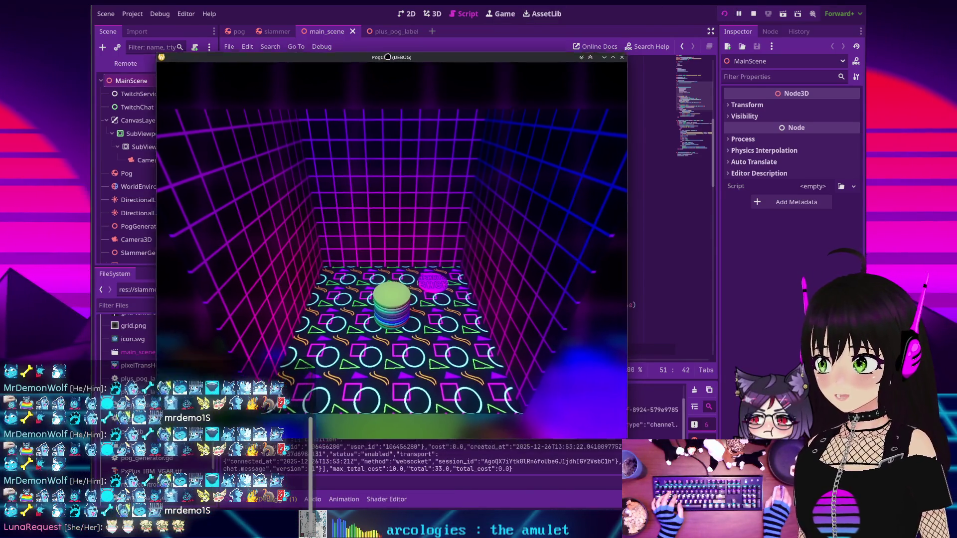
mouse_move(387, 56)
mouse_down()
mouse_move(342, 7)
mouse_move(322, 7)
mouse_up()
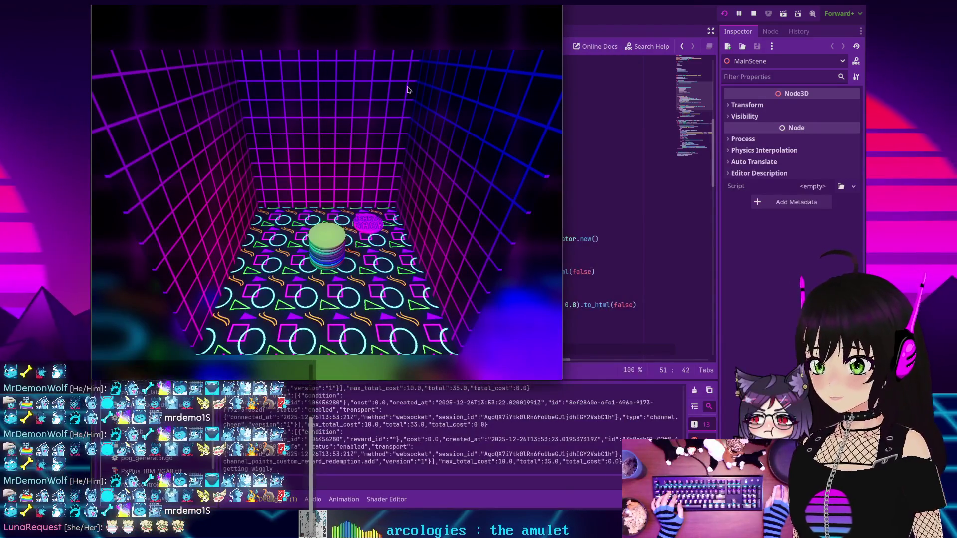
mouse_move(552, 373)
mouse_down()
mouse_move(796, 457)
mouse_move(864, 506)
mouse_up()
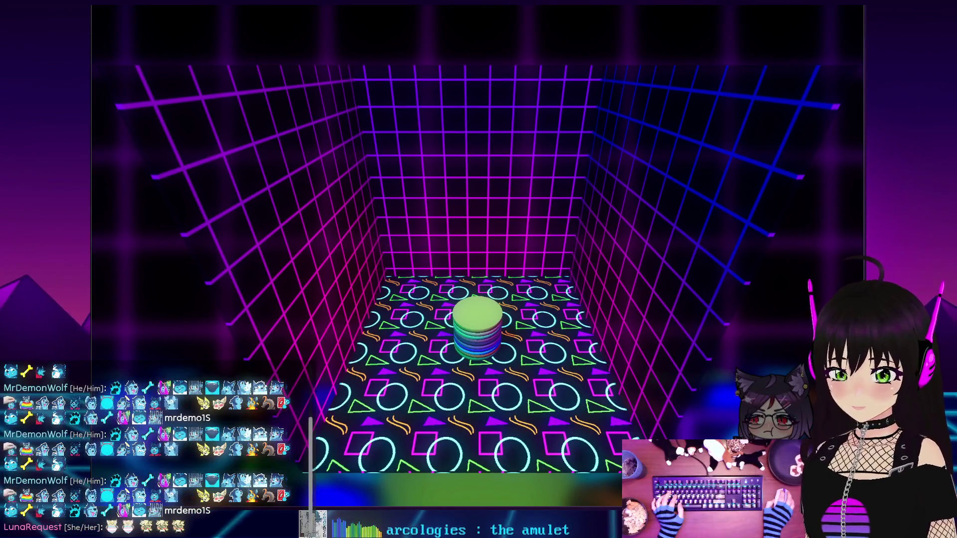
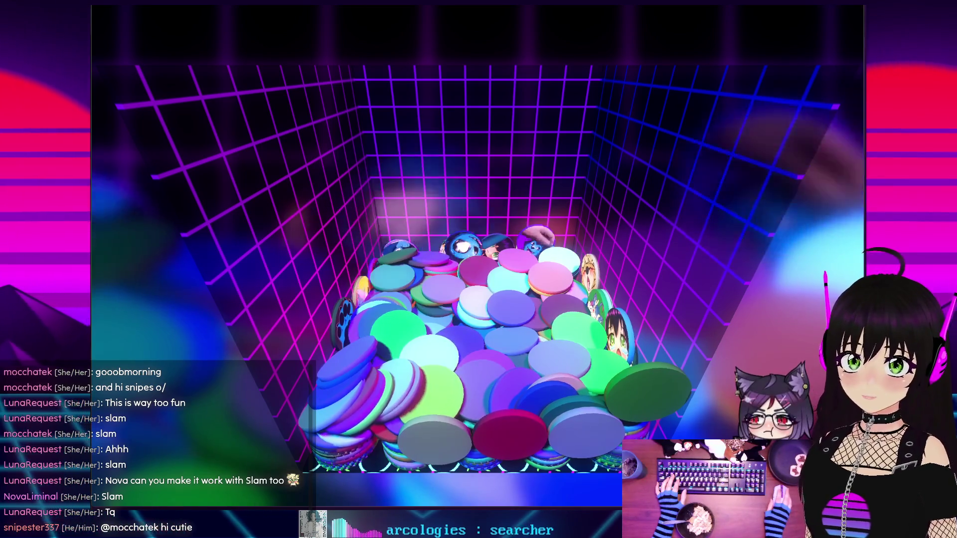
Stop the overlay, search all project files for 'slam', and jump to twitch_chat.gd line 51
key(F8)
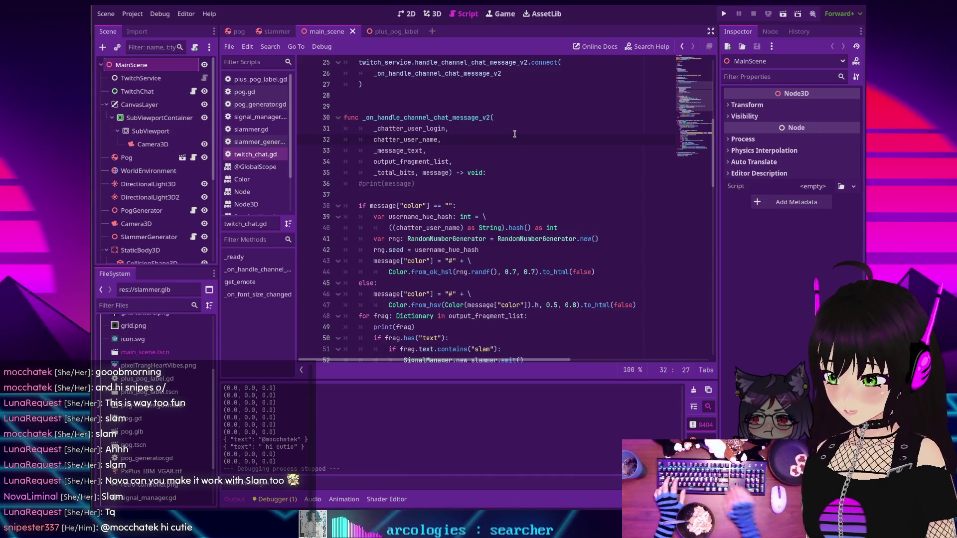
key(ctrl+shift+f)
key(Return)
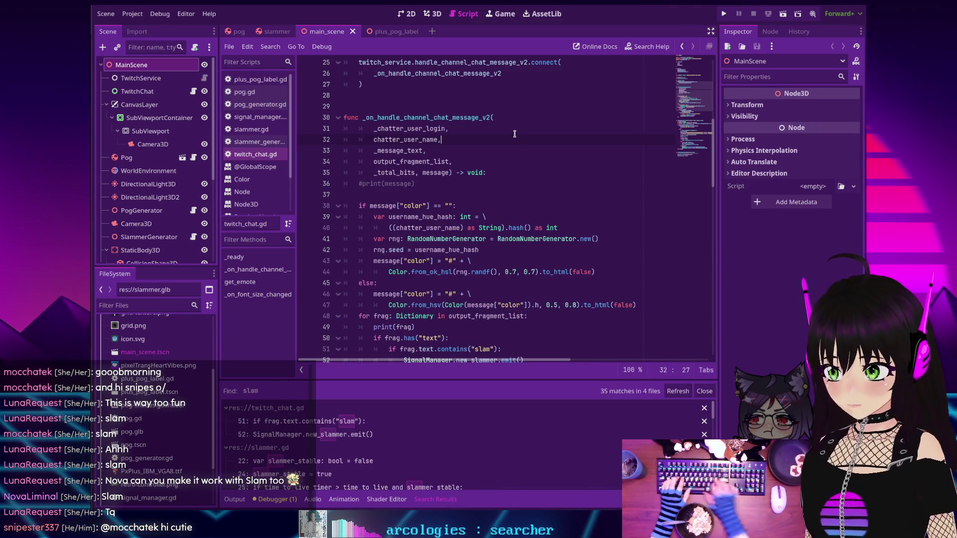
click(343, 422)
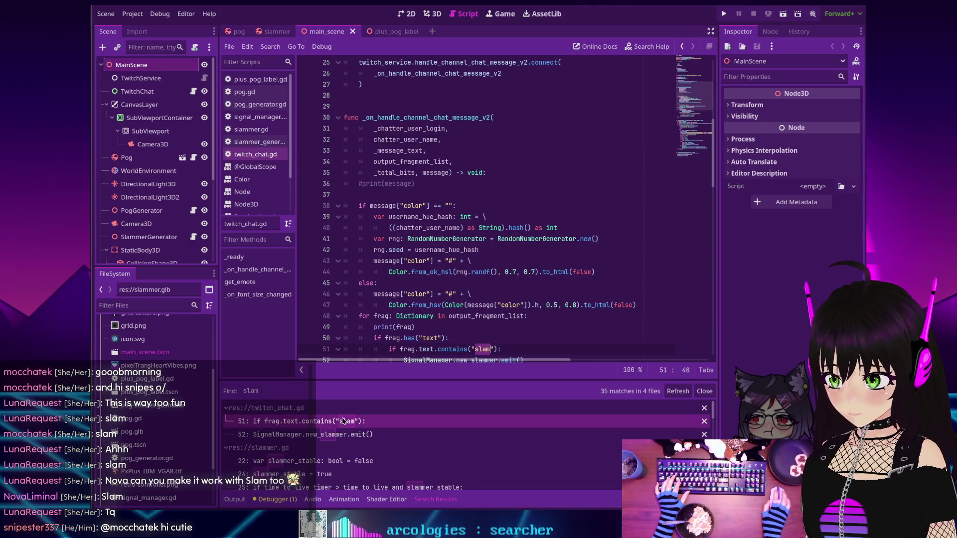
scroll(452, 303, down, 2)
scroll(402, 280, down, 1)
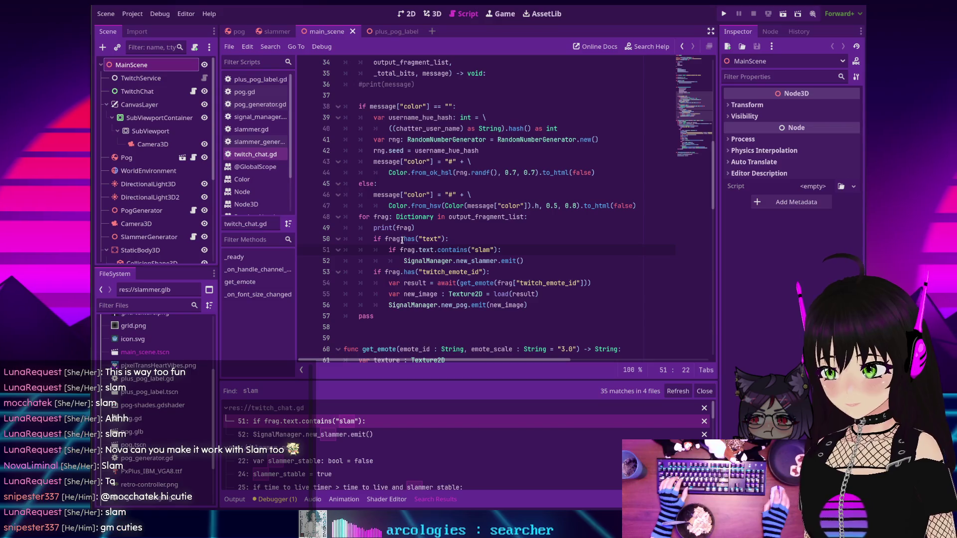
click(647, 47)
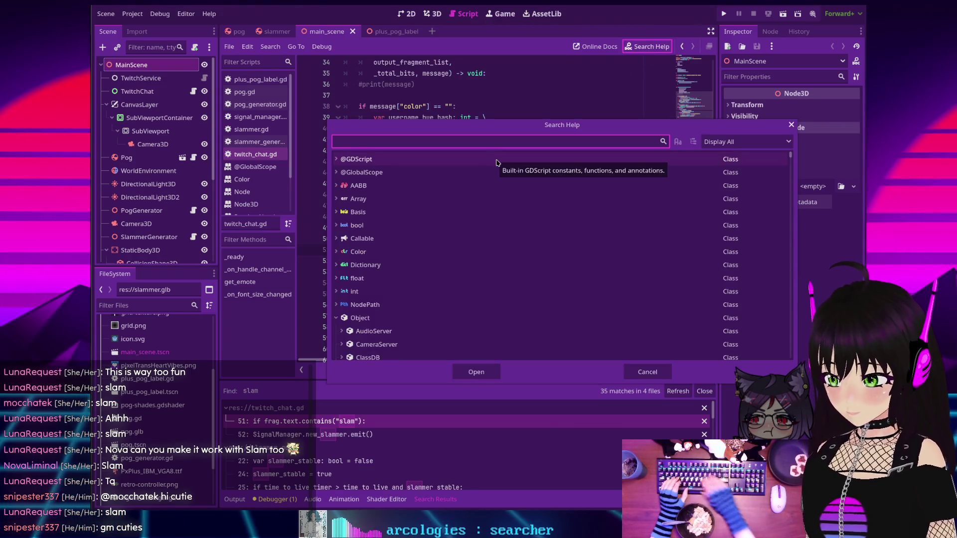
Read the String docs for contains, change line 51 to containsn("slam"), and save twitch_chat.gd
text(contains)
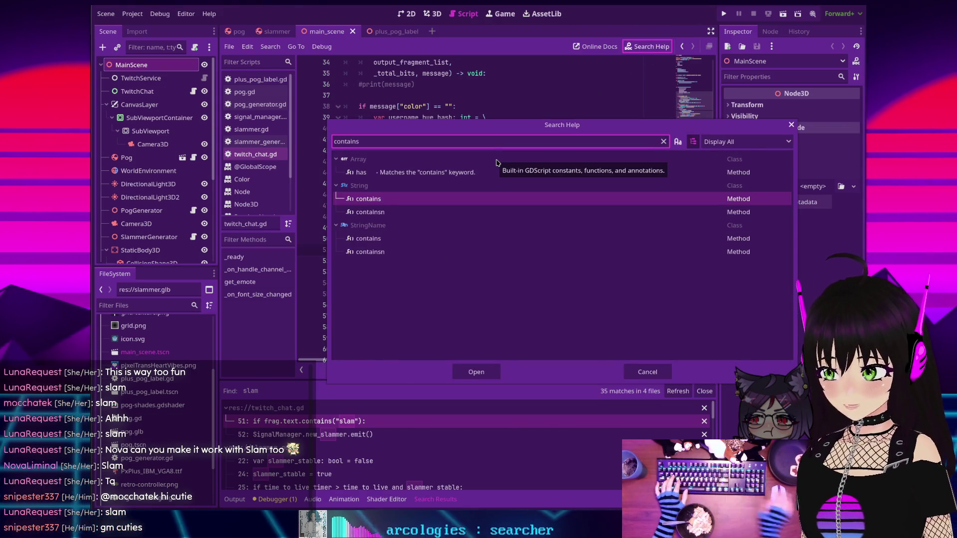
double_click(376, 199)
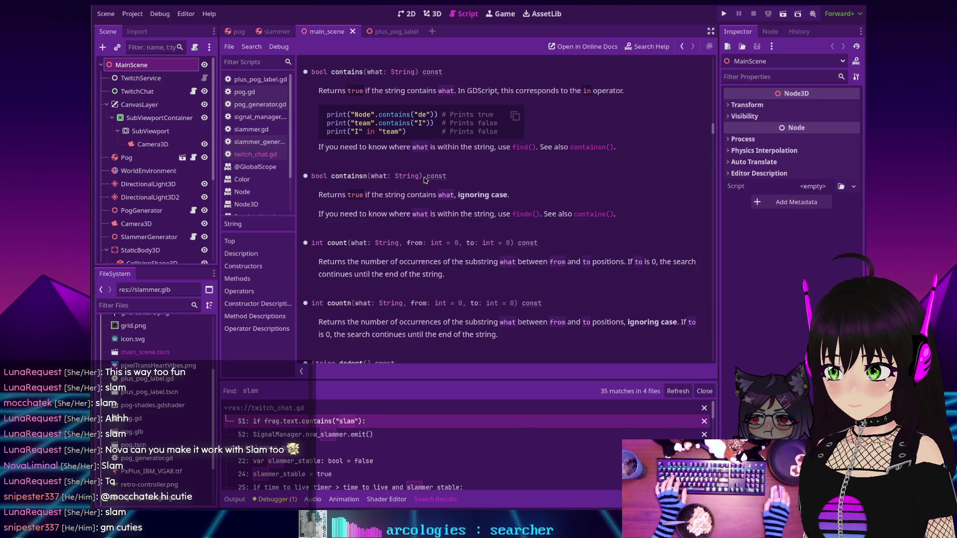
key(alt+Left)
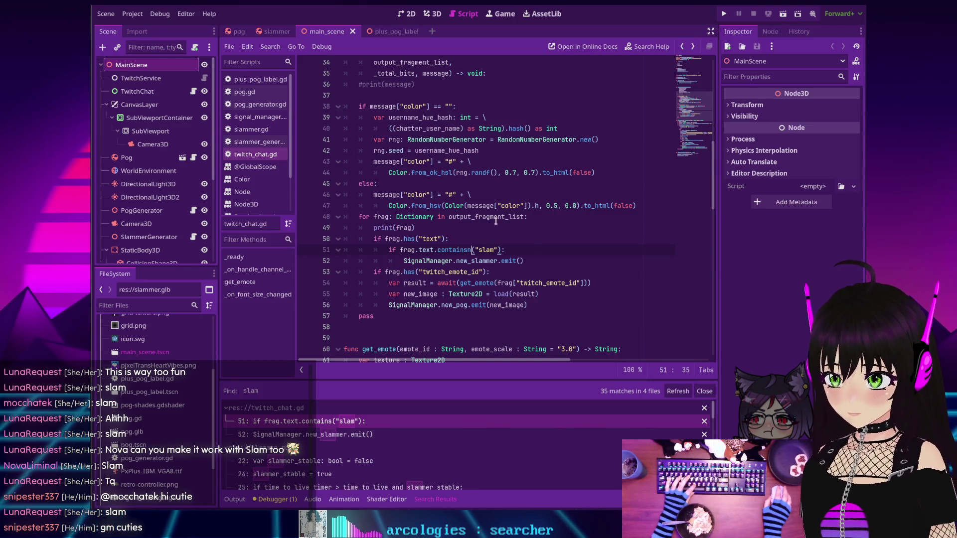
text(n)
click(527, 228)
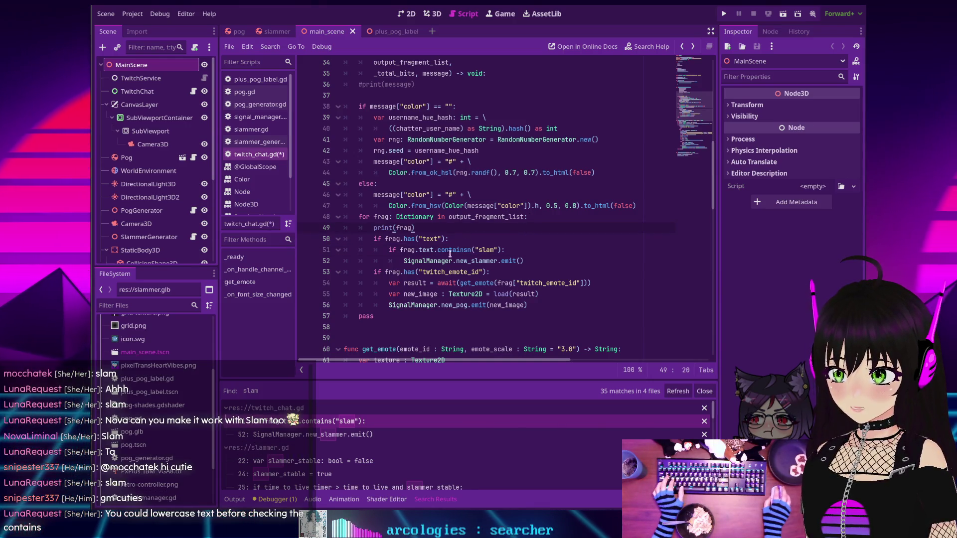
key(ctrl+s)
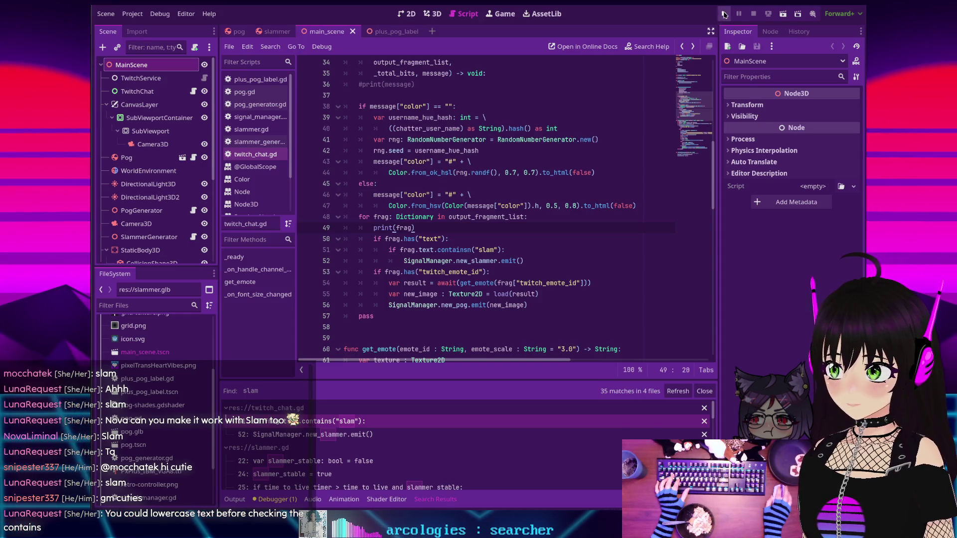
Run the PogChat overlay, move and enlarge its DEBUG window to fill the screen, then close it
click(724, 14)
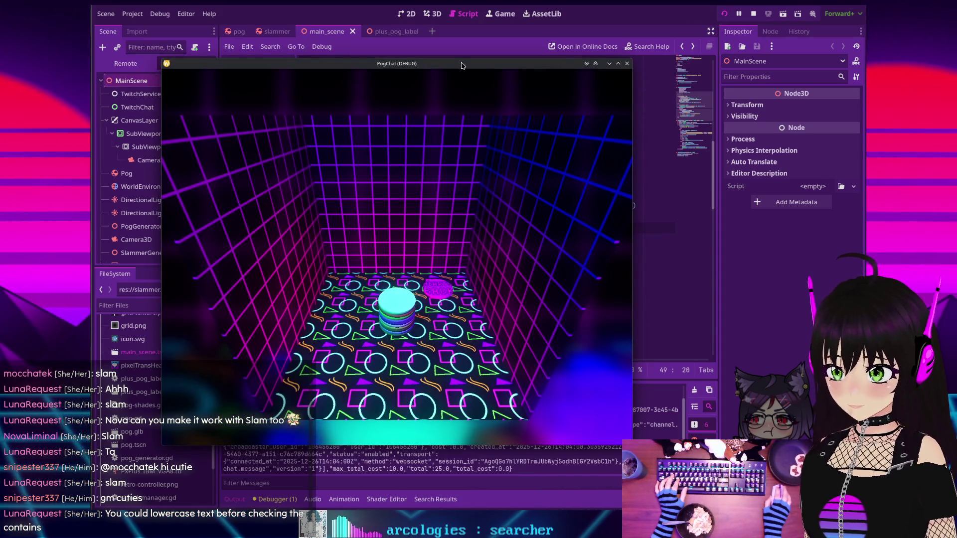
mouse_move(459, 64)
mouse_down()
mouse_move(442, 75)
mouse_move(399, 2)
mouse_up()
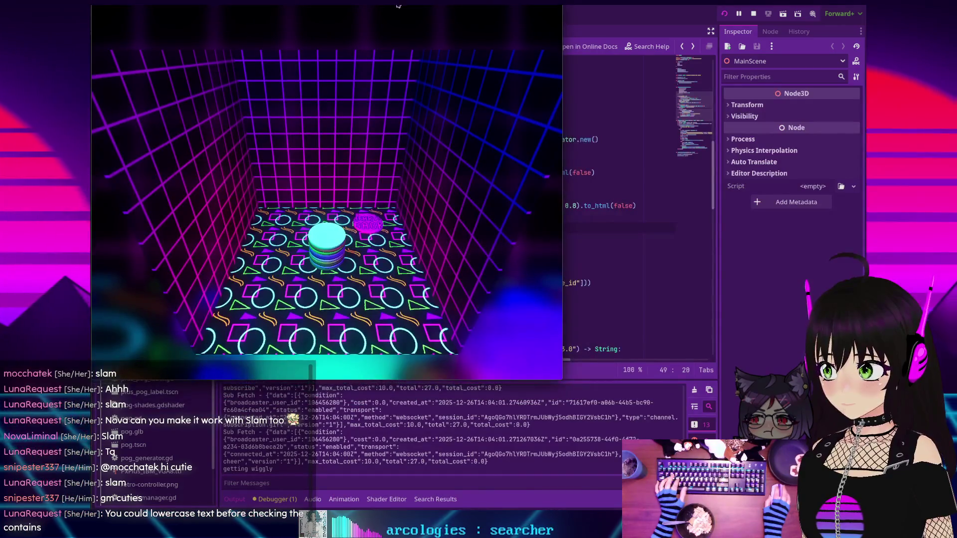
mouse_move(562, 380)
mouse_down()
mouse_move(716, 406)
mouse_move(865, 506)
mouse_up()
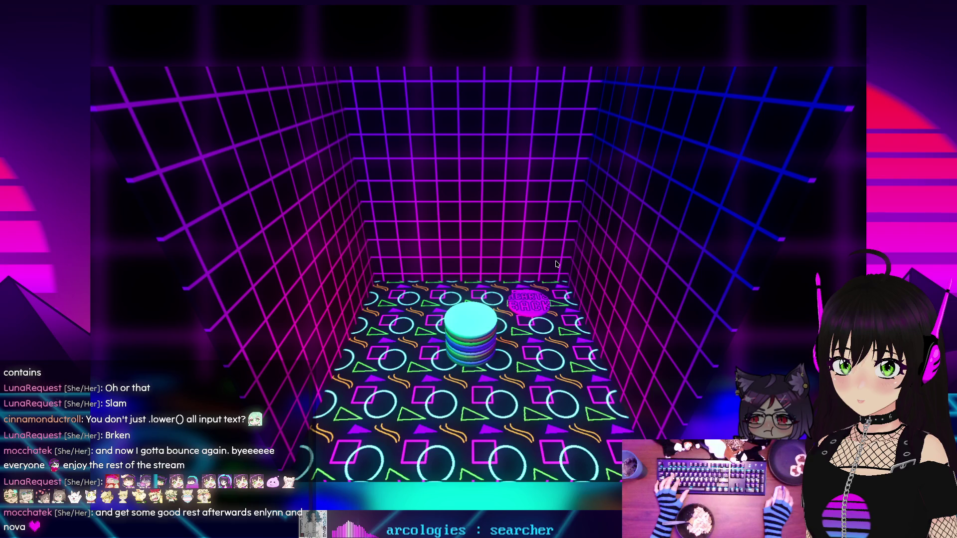
key(alt+F4)
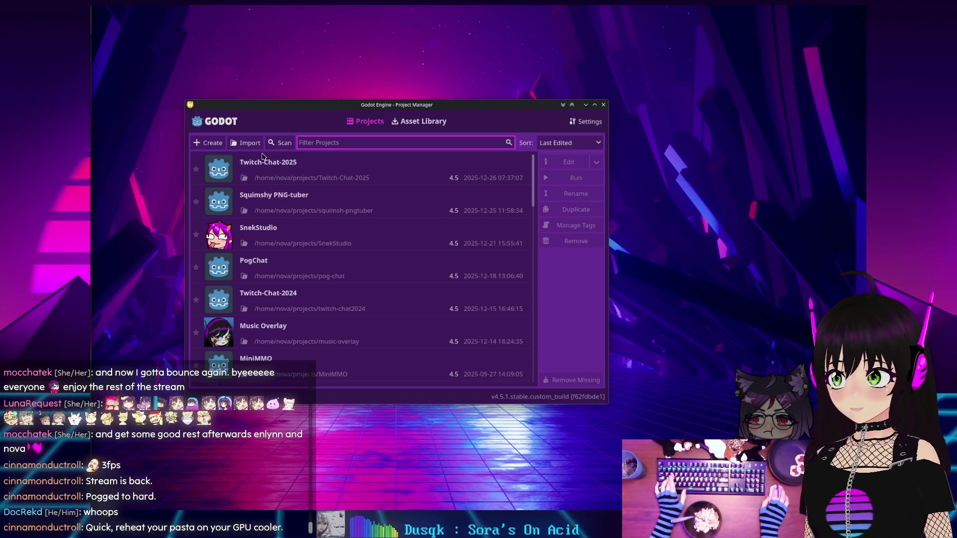
Reopen the PogChat project from the Project Manager list
double_click(285, 274)
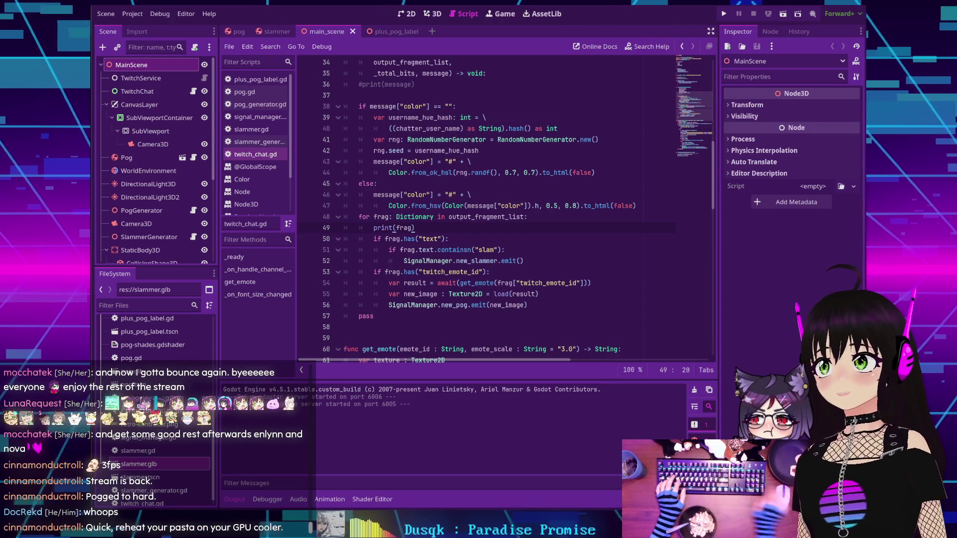
Show the RandomNumberGenerator documentation tooltip, then open a terminal with Ctrl+Alt+T
mouse_move(460, 142)
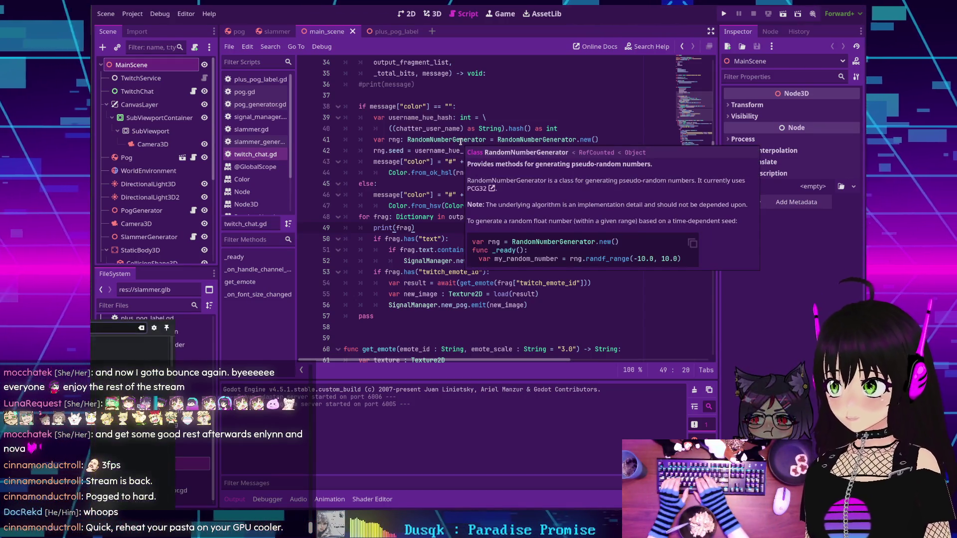
key(ctrl+alt+t)
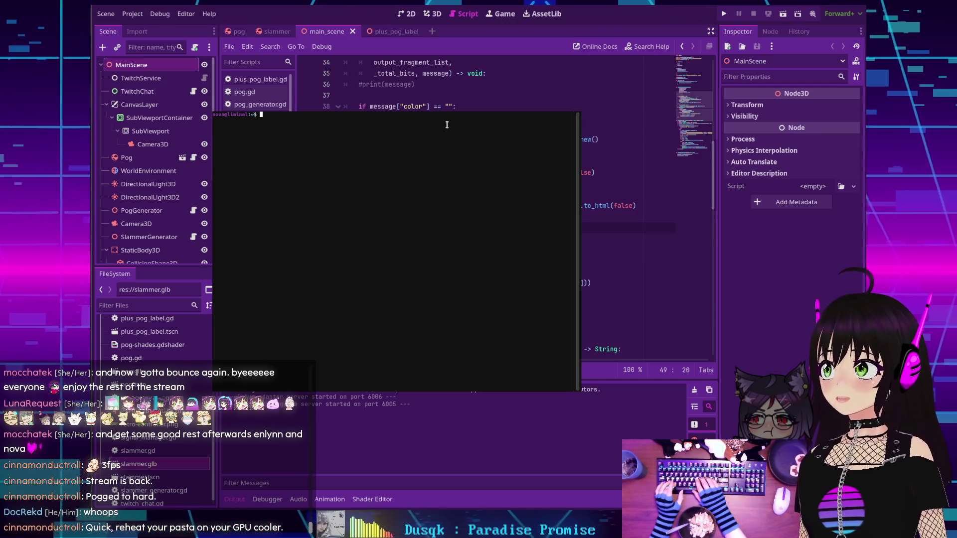
Run xprop in the terminal, interrupt it with Ctrl+C, and exit the terminal
text(xprop)
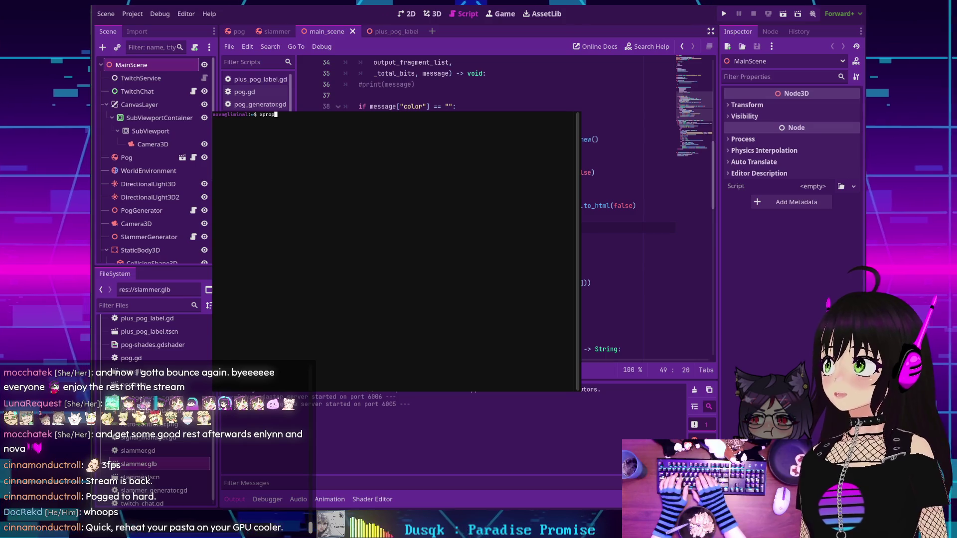
key(Return)
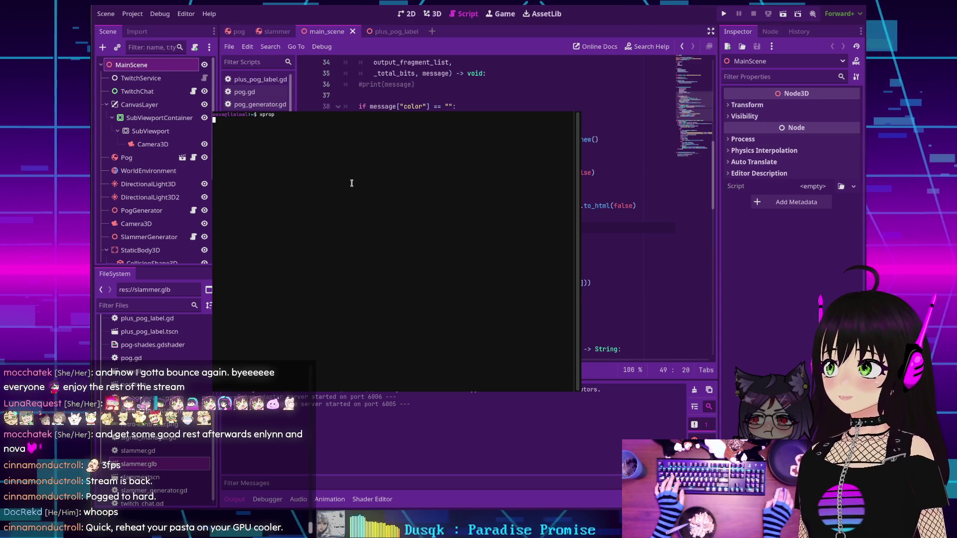
key(ctrl+c)
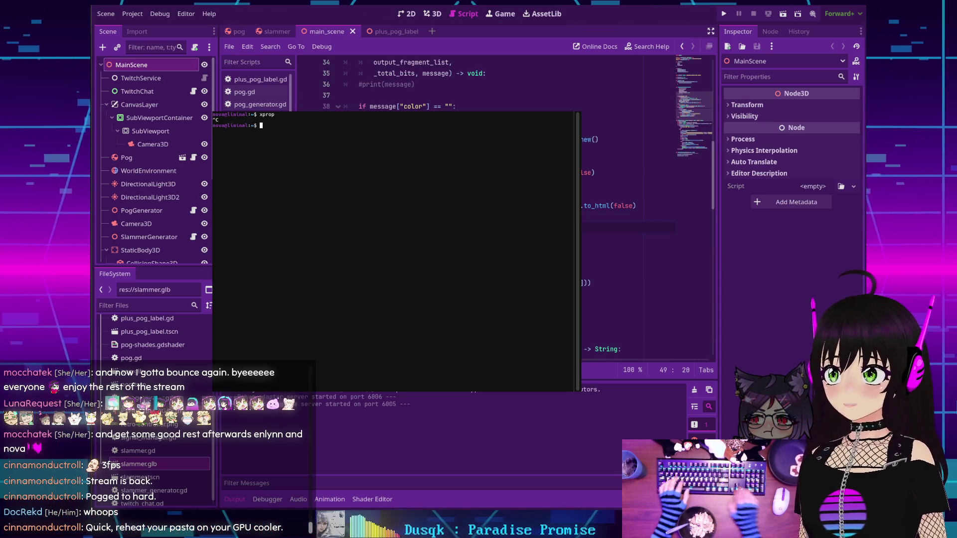
text(exit)
key(Return)
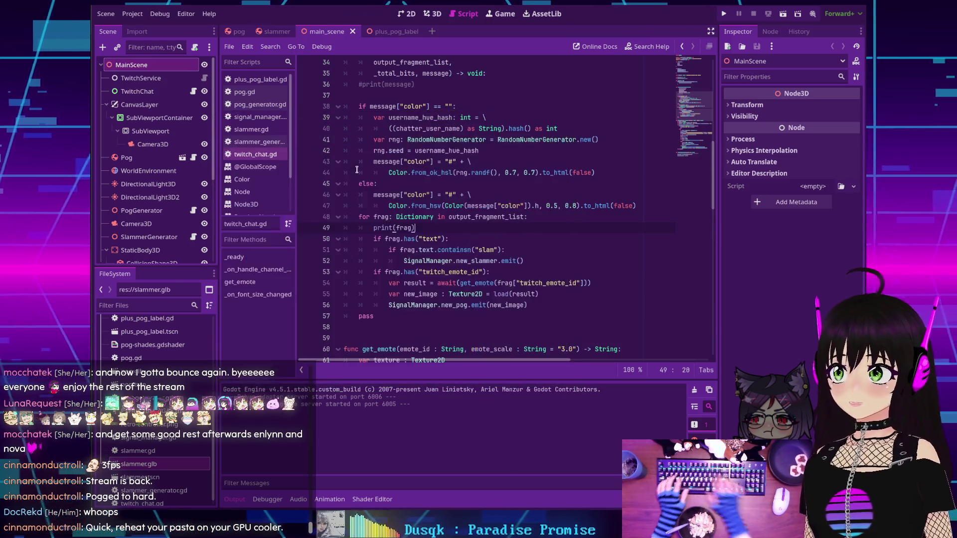
click(187, 14)
click(191, 27)
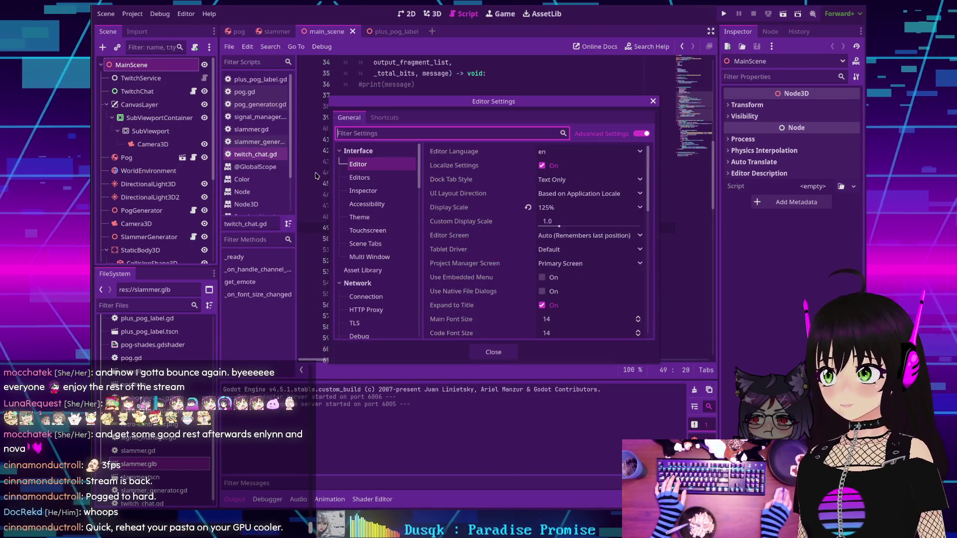
text(wayland)
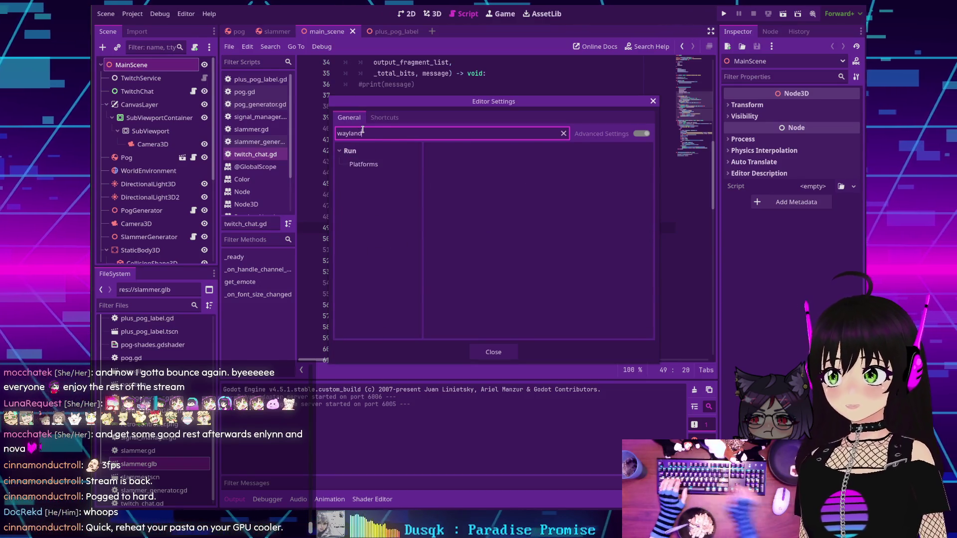
click(366, 164)
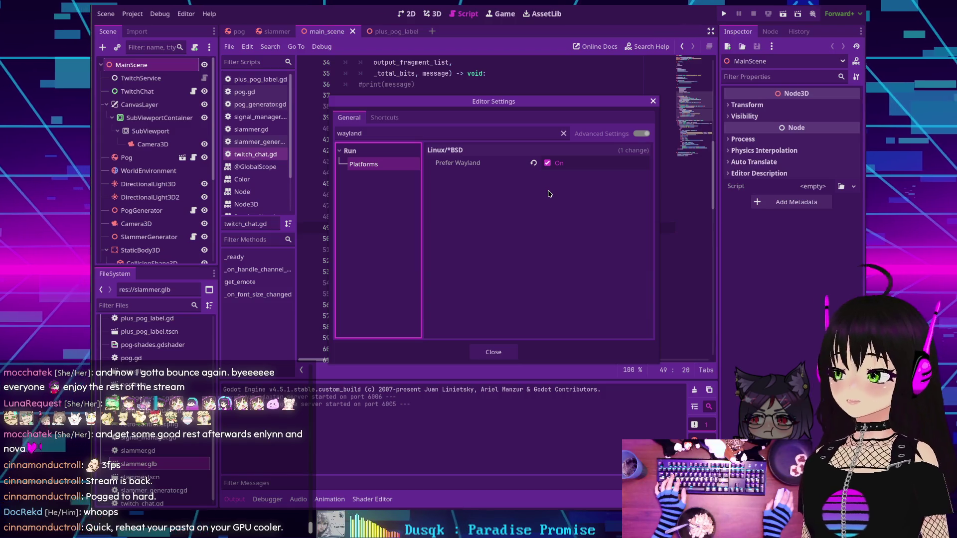
click(488, 353)
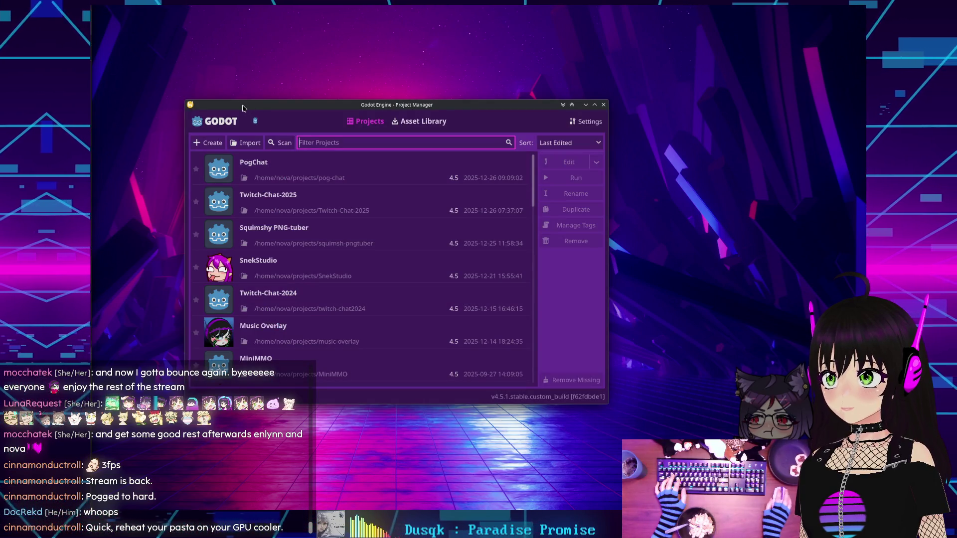
Move the Project Manager window down and right, then open a terminal with Ctrl+Alt+T
drag(242, 106, 430, 126)
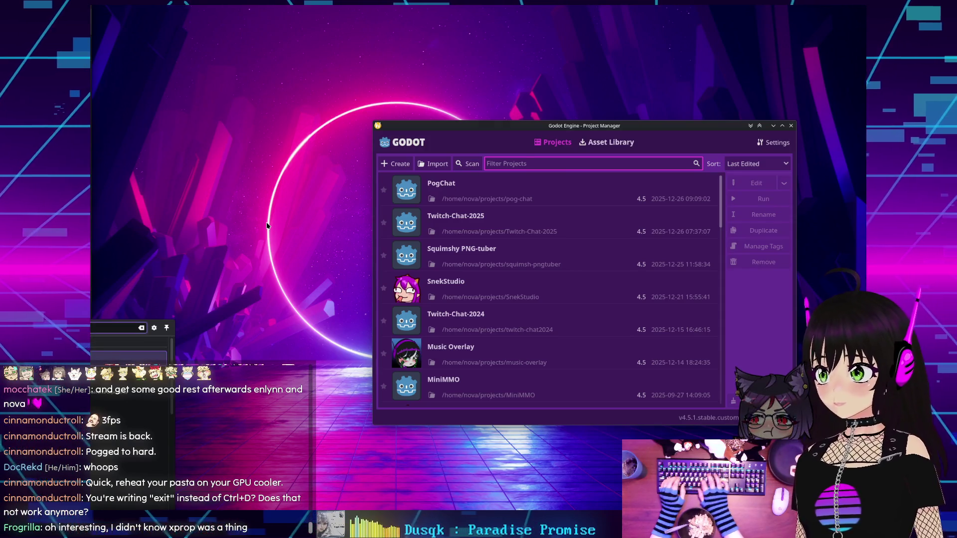
key(ctrl+alt+t)
Briefly run xprop, close the terminal with Ctrl+D, and reopen PogChat from the Project Manager
text(x)
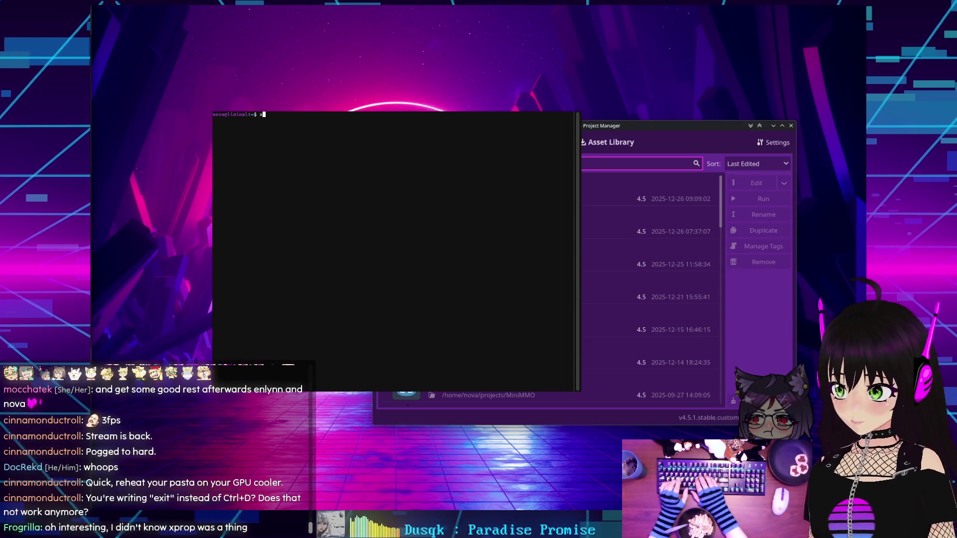
text(prop)
key(Return)
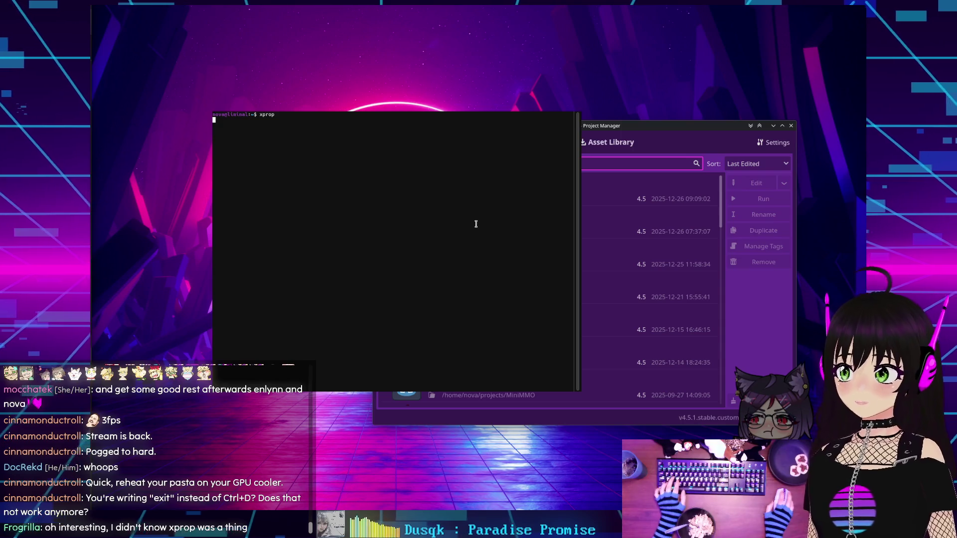
key(ctrl+c)
text(exit)
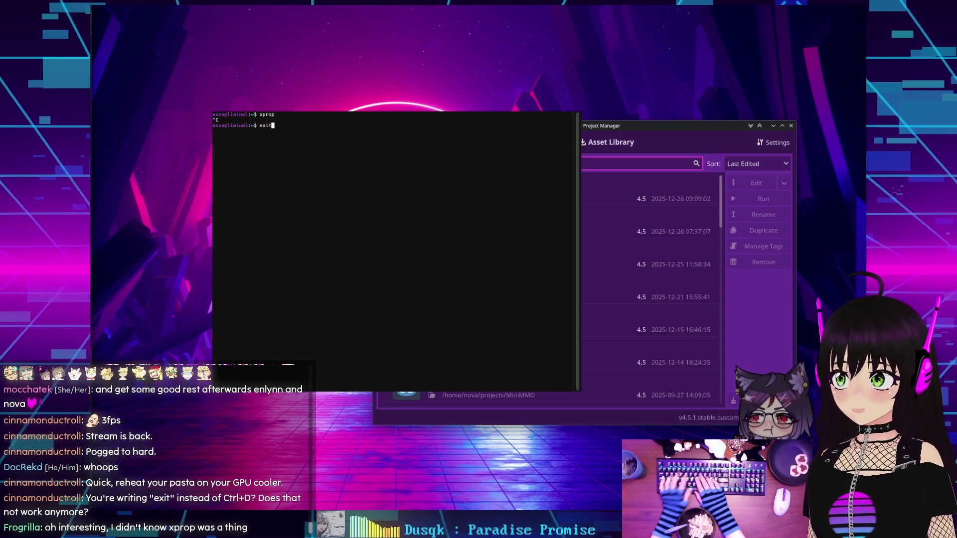
key(ctrl+d)
click(526, 193)
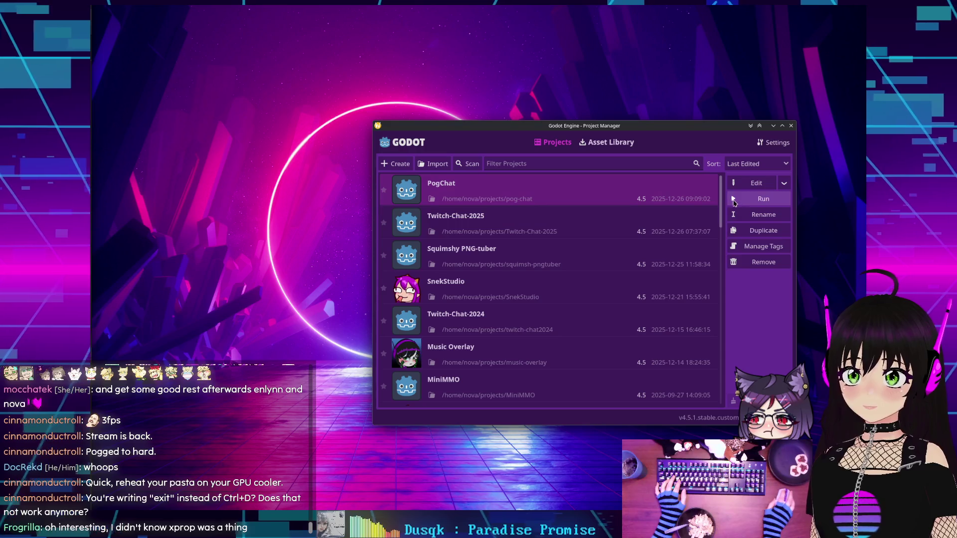
double_click(526, 193)
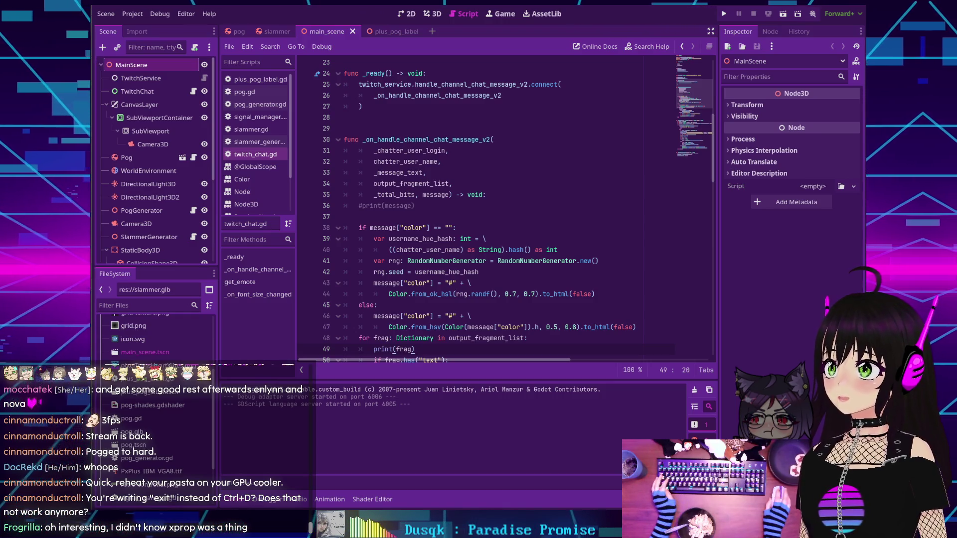
Show the Firefox Twitch chat popup with the Super+C hotkey
key(super+c)
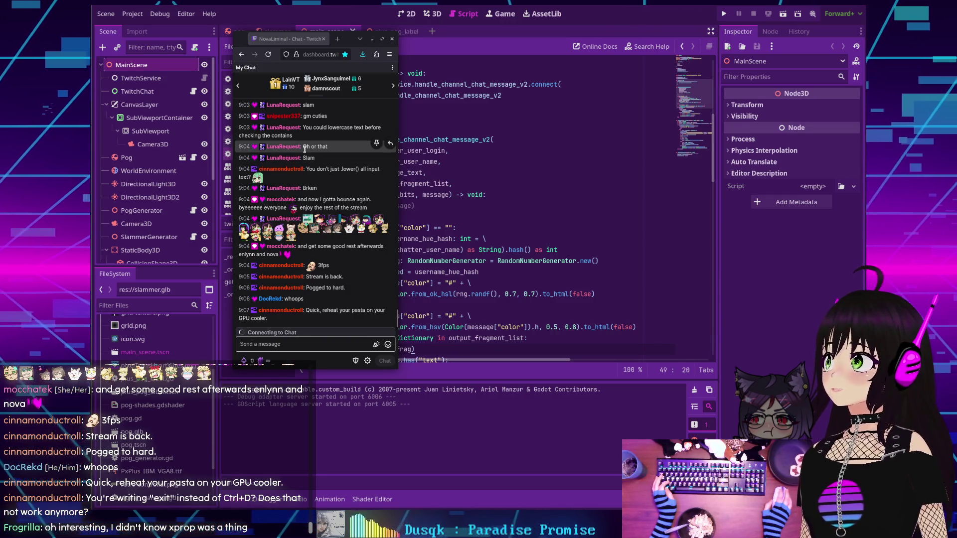
Move the Twitch chat popup aside, recall it to the screen centre to read, then hide it
drag(304, 149, 10, 156)
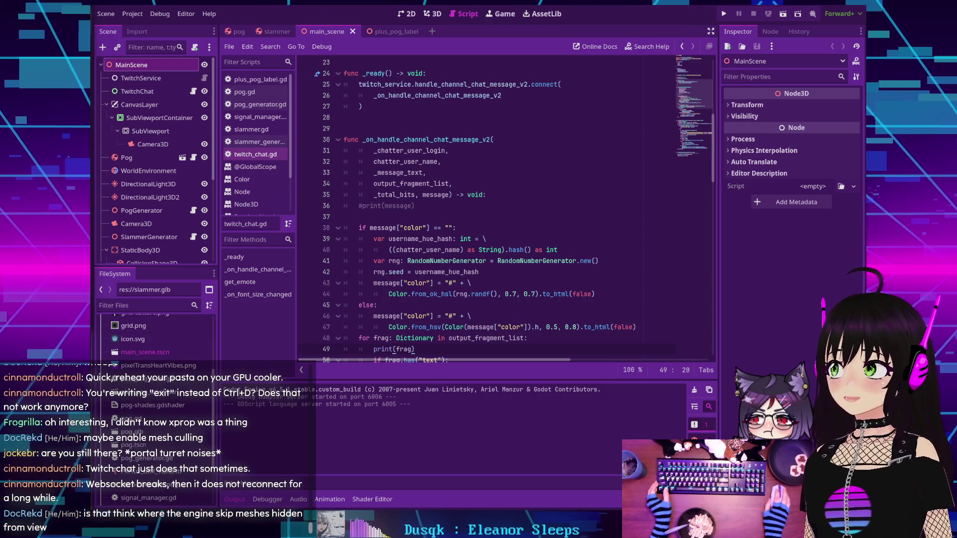
key(alt+Tab)
drag(200, 30, 373, 53)
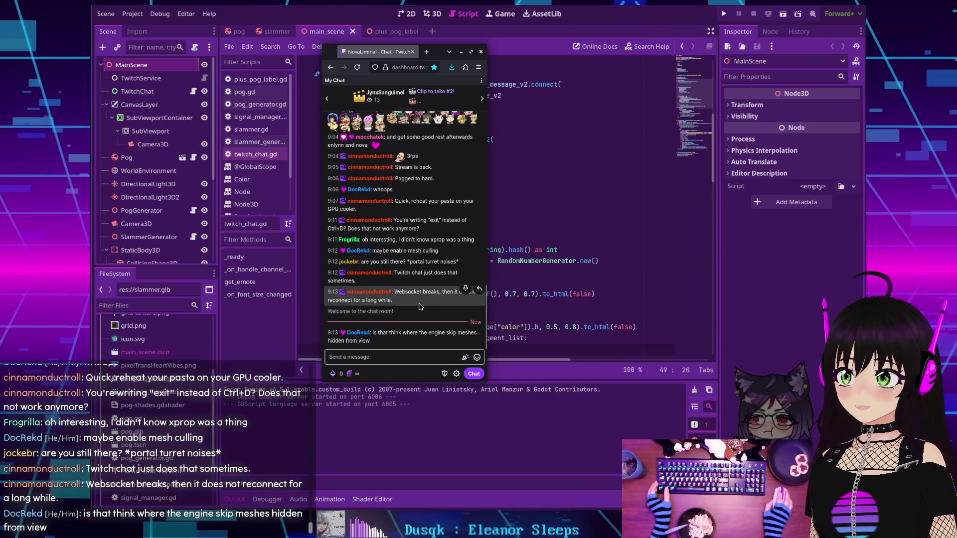
key(alt+Tab)
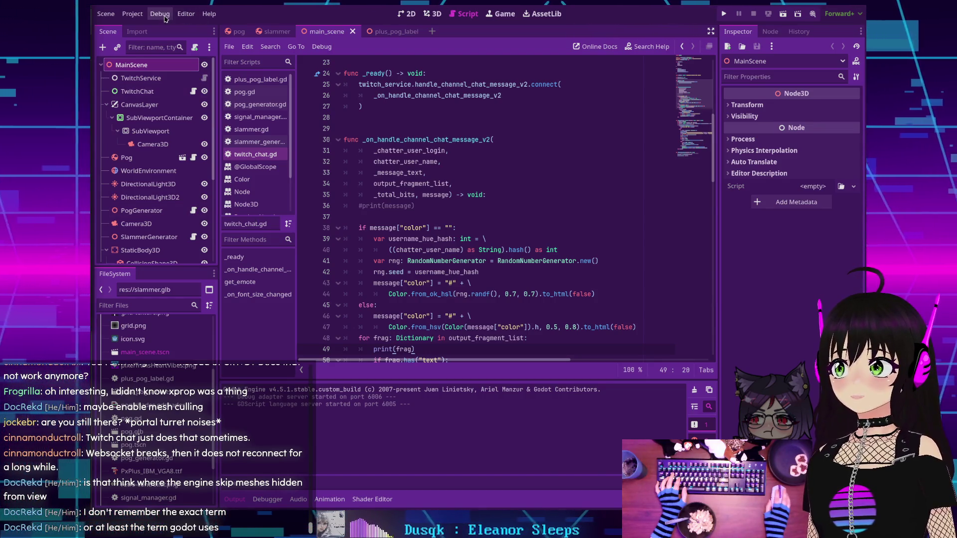
click(132, 14)
click(148, 28)
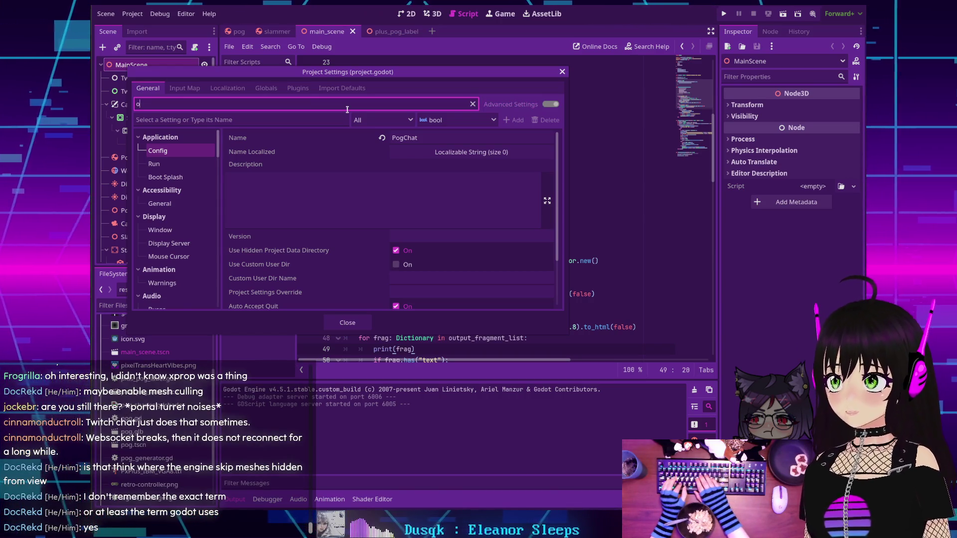
text(occlu)
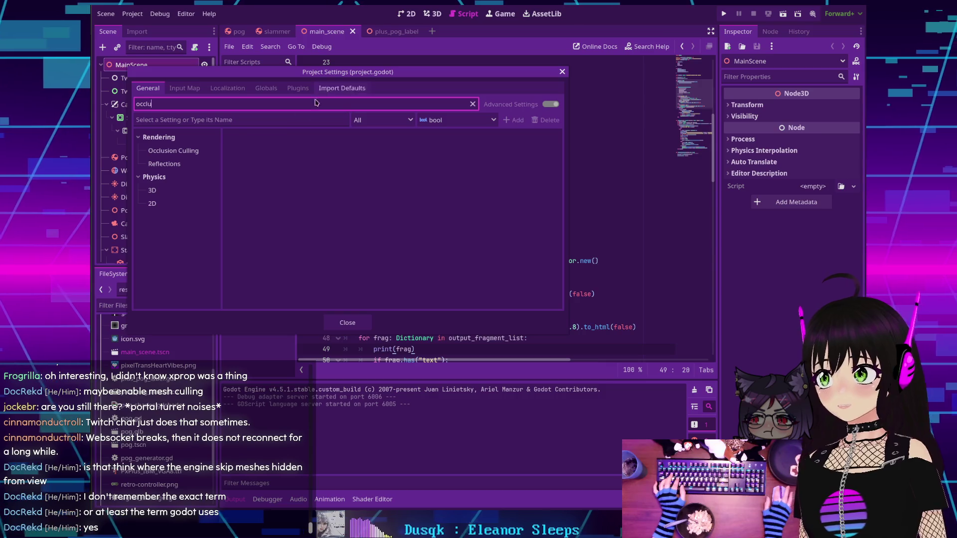
key(Down)
key(Down)
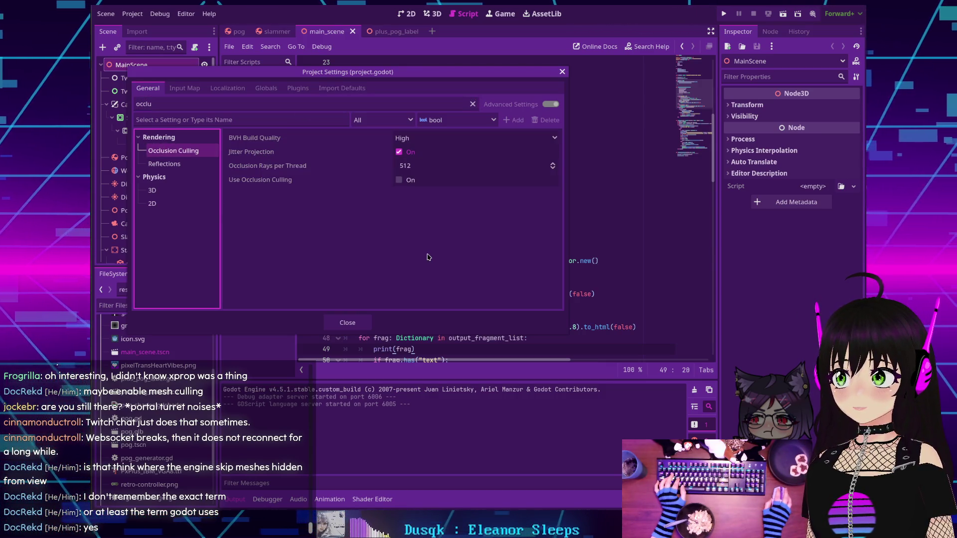
mouse_move(247, 181)
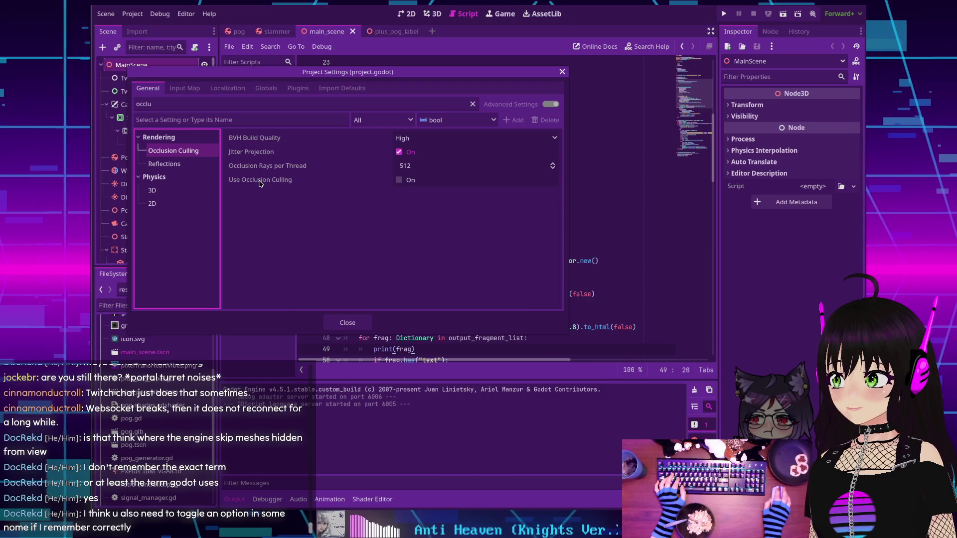
click(248, 215)
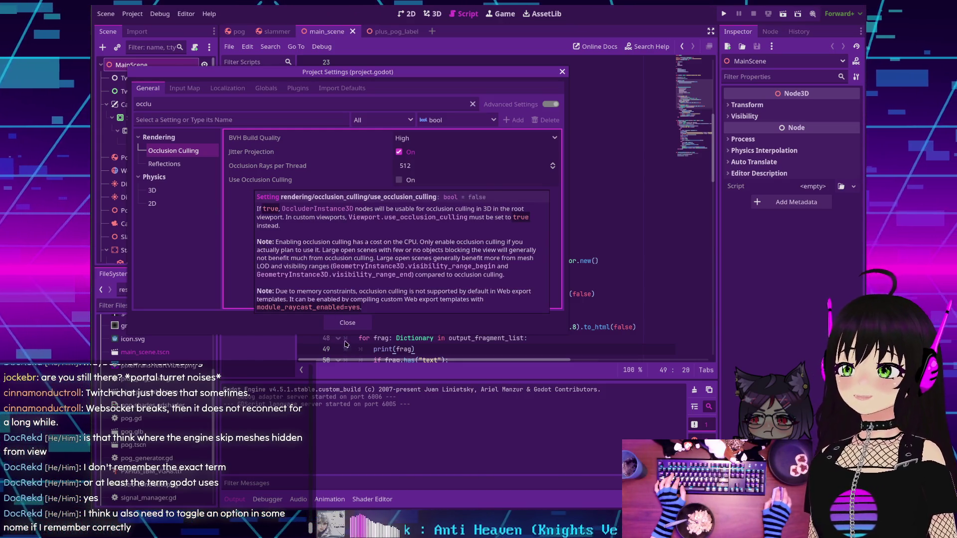
click(347, 322)
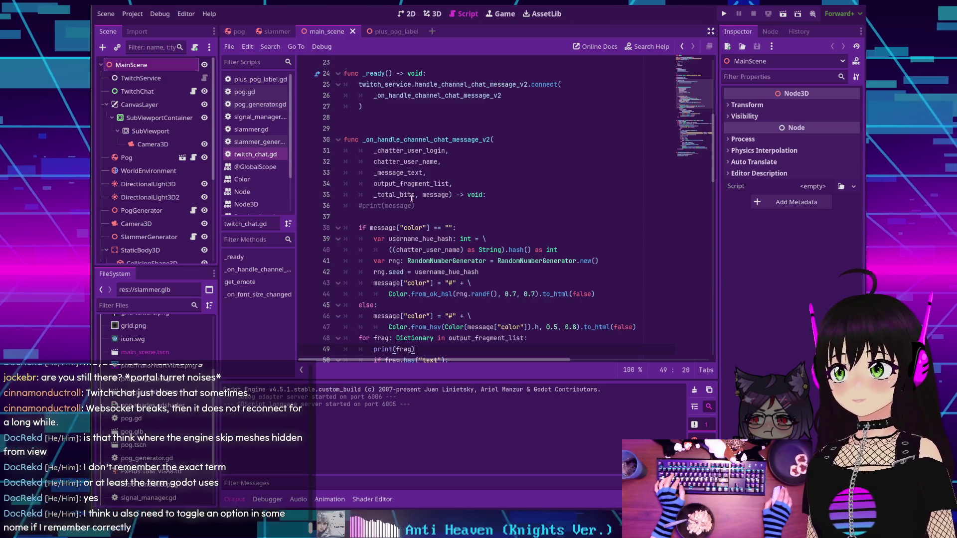
Open pog_generator.gd and read down through _generate_pog's spawning code, then back to the top
scroll(366, 235, up, 3)
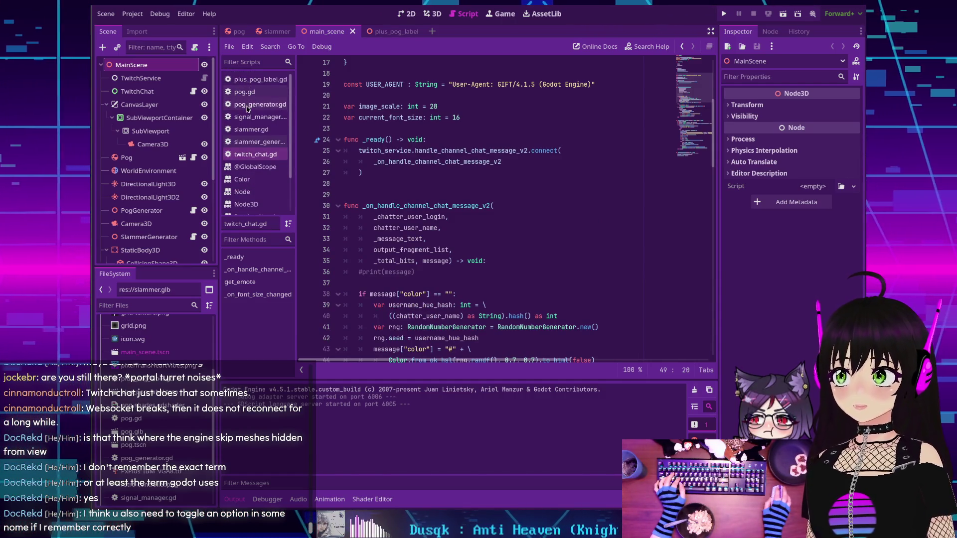
click(259, 104)
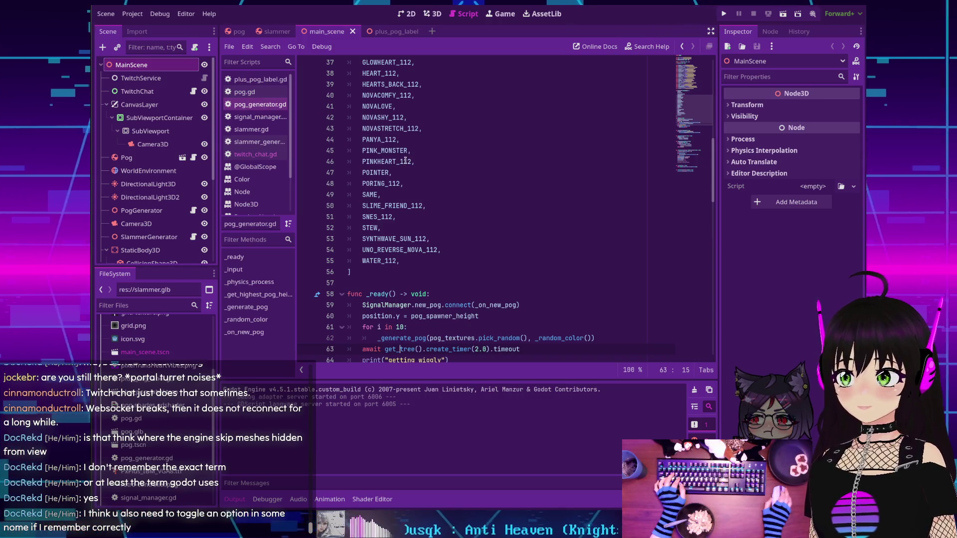
scroll(402, 161, down, 4)
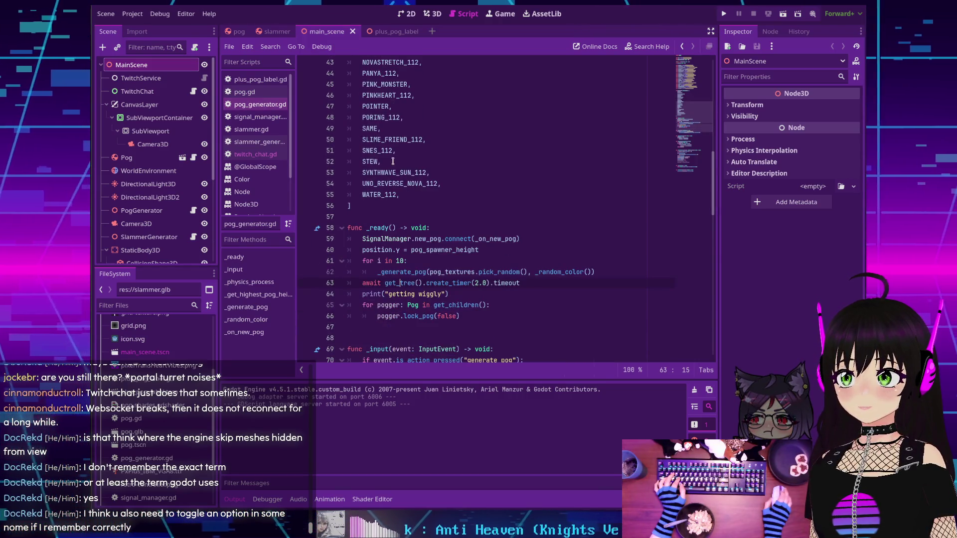
scroll(394, 161, down, 2)
scroll(388, 161, down, 4)
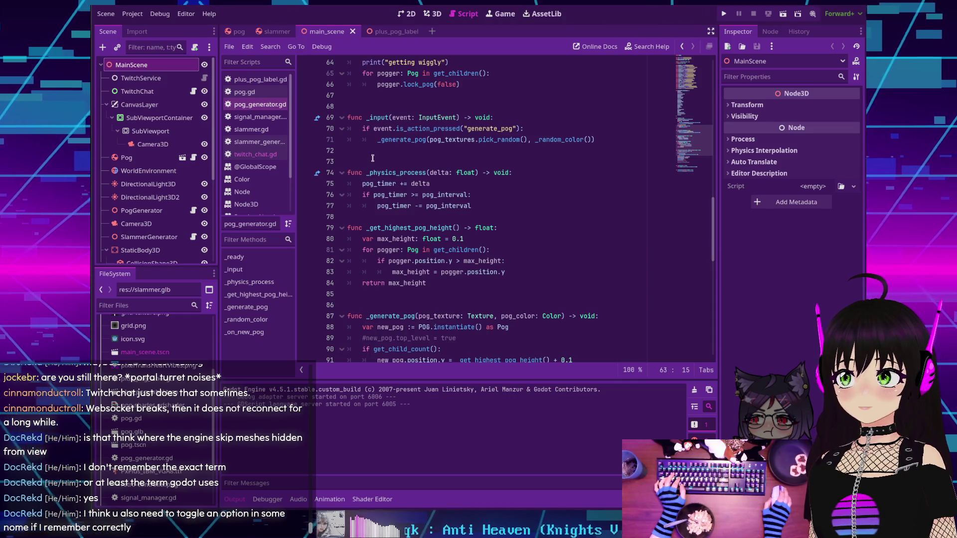
scroll(372, 158, down, 2)
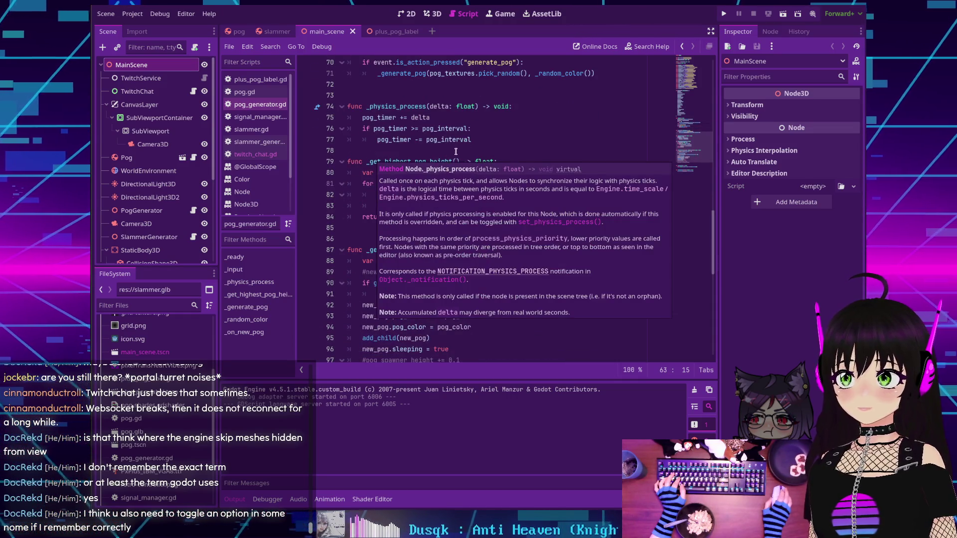
scroll(500, 154, down, 3)
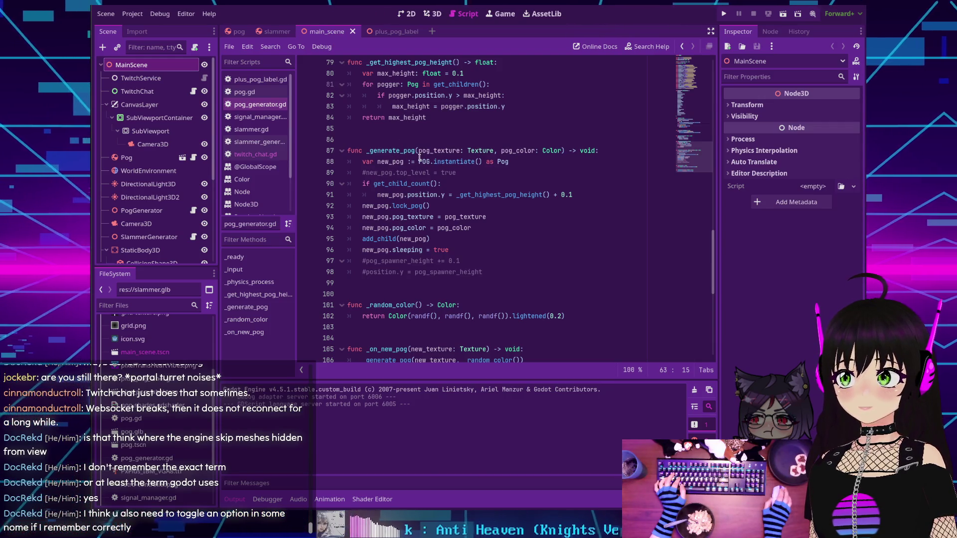
scroll(421, 197, down, 3)
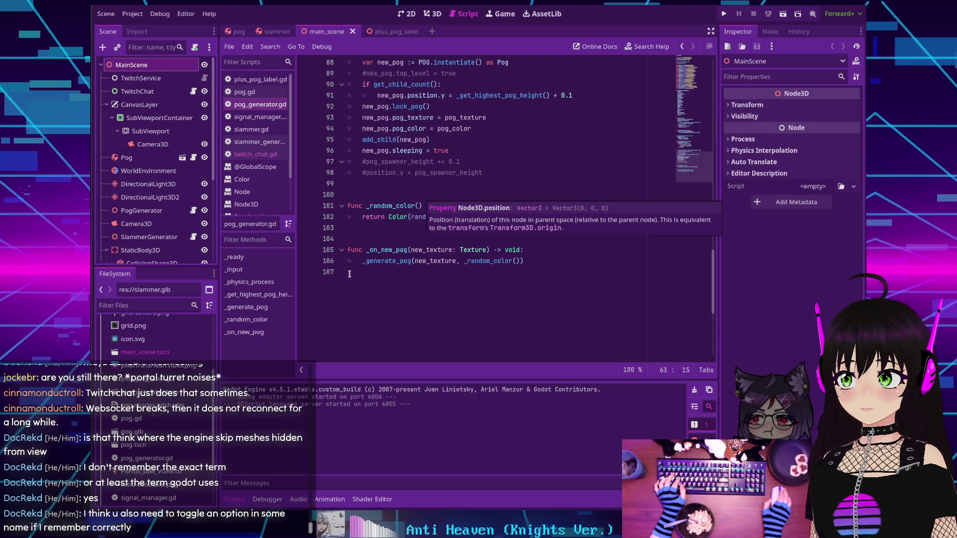
scroll(389, 269, up, 20)
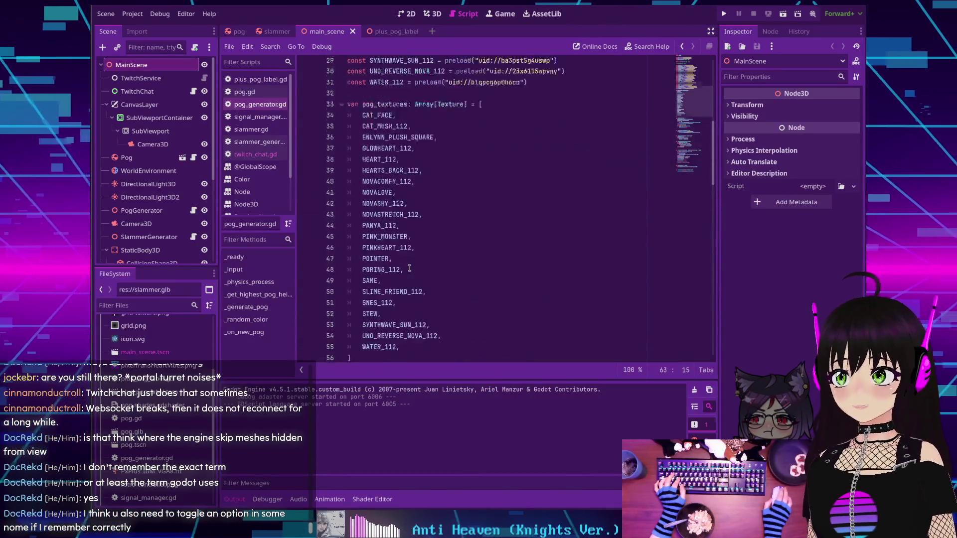
scroll(409, 268, up, 9)
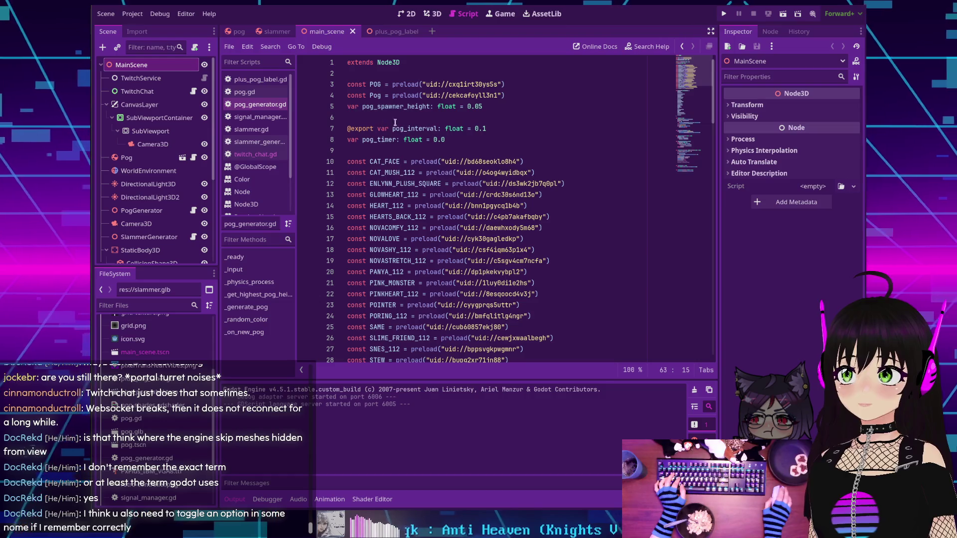
Add 'var pog_limit: int = 9001' on line 9 below pog_timer, then open Search Help
click(470, 139)
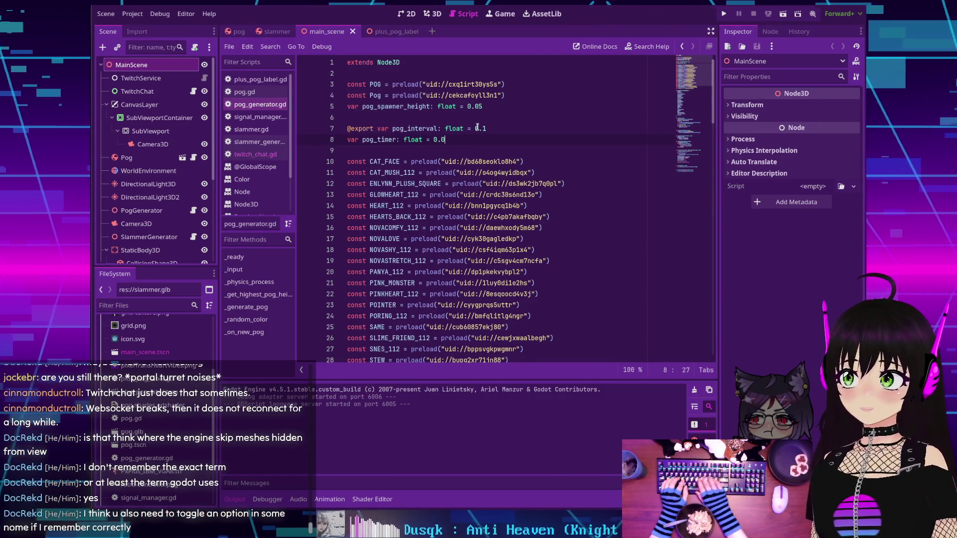
key(Return)
key(Return)
text(var)
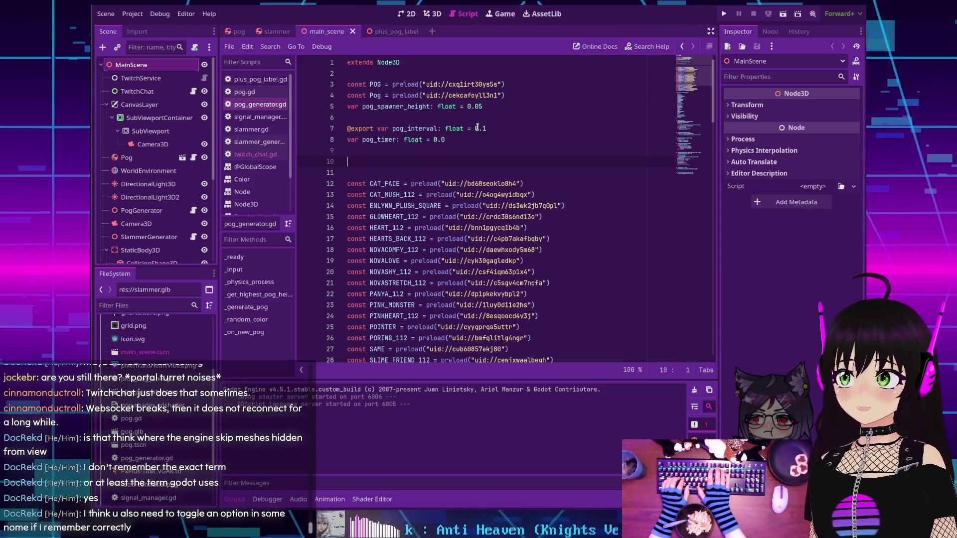
key(Home)
key(BackSpace)
key(End)
text(pog)
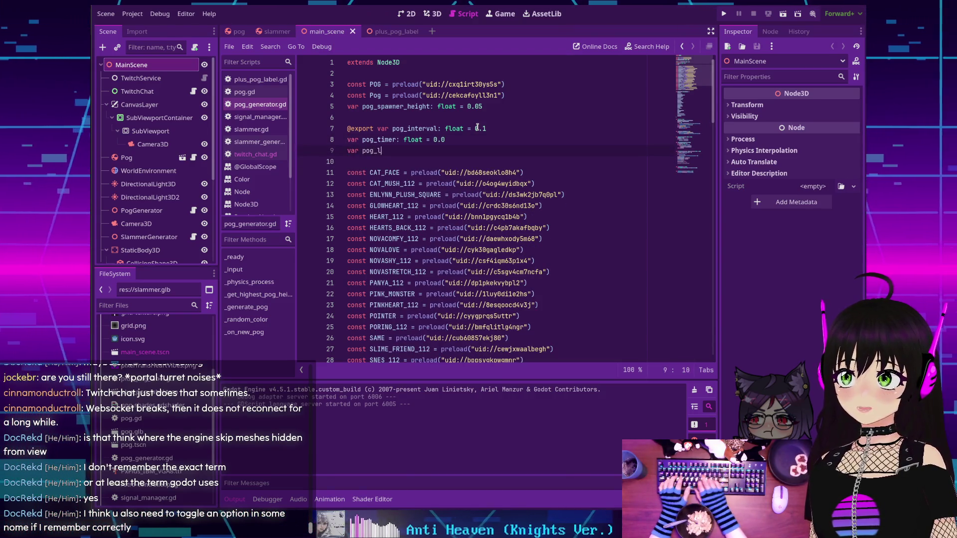
text(_limit)
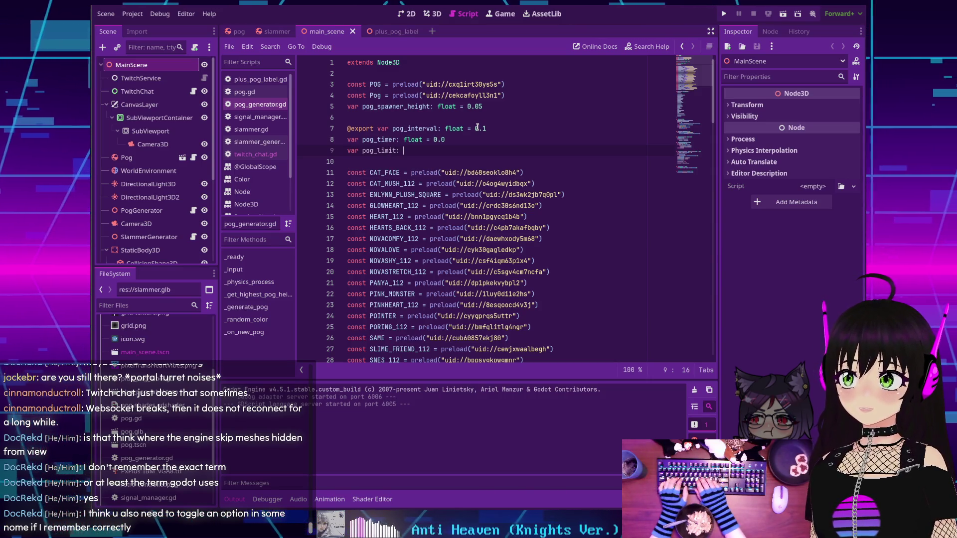
text(: int = )
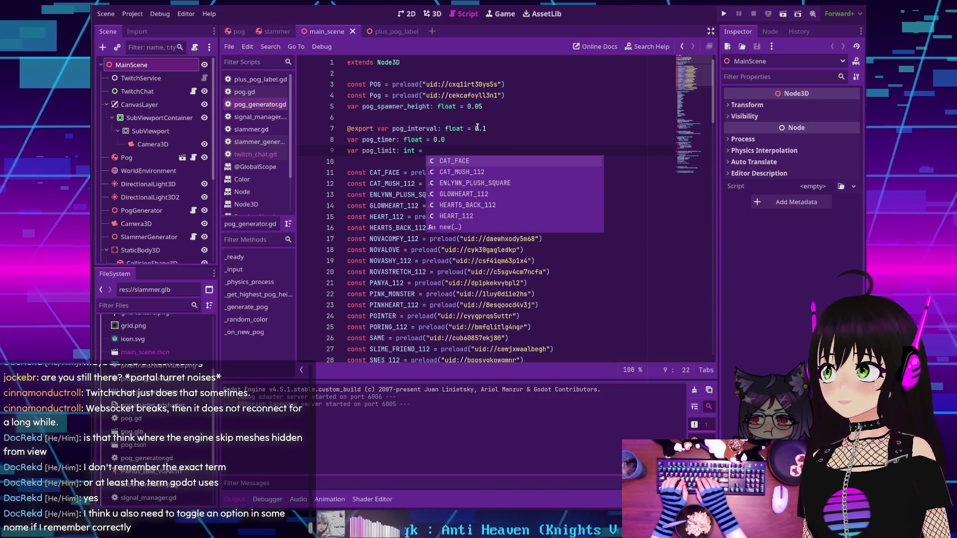
text(9)
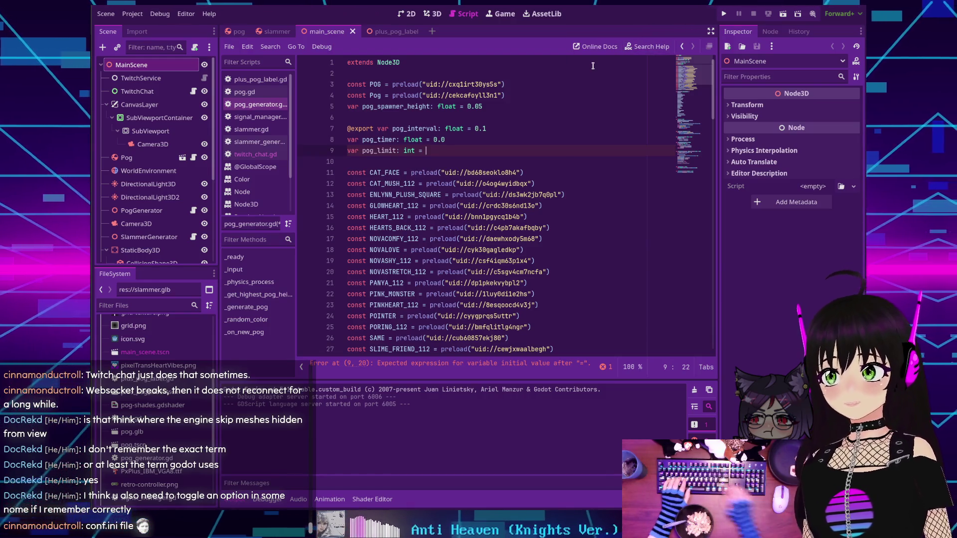
text(001)
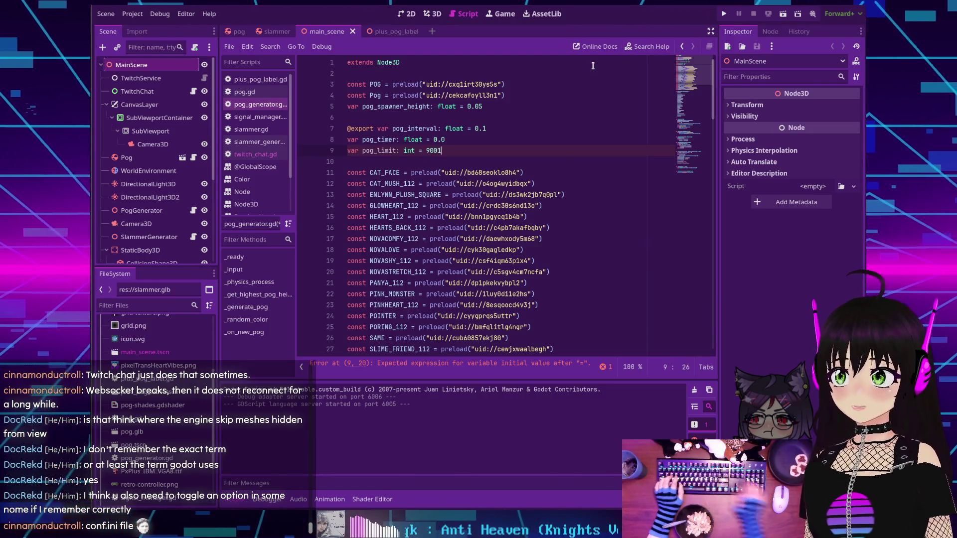
click(634, 49)
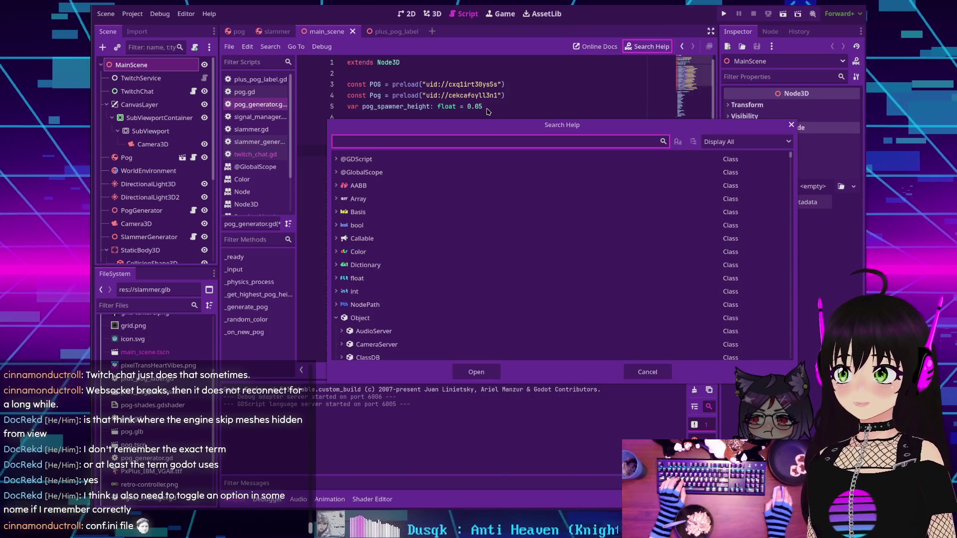
Search the documentation for 'ini' and look through the results
text(ini)
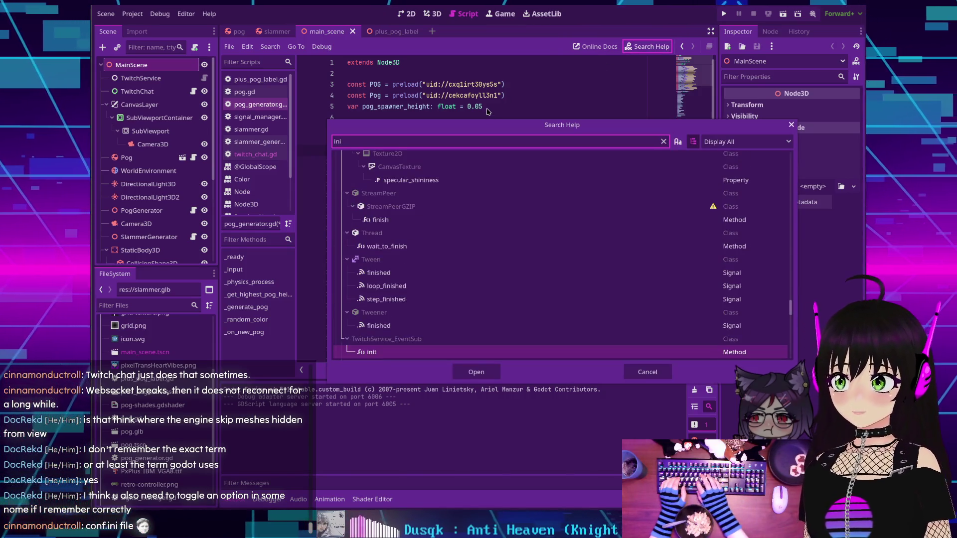
scroll(448, 223, down, 10)
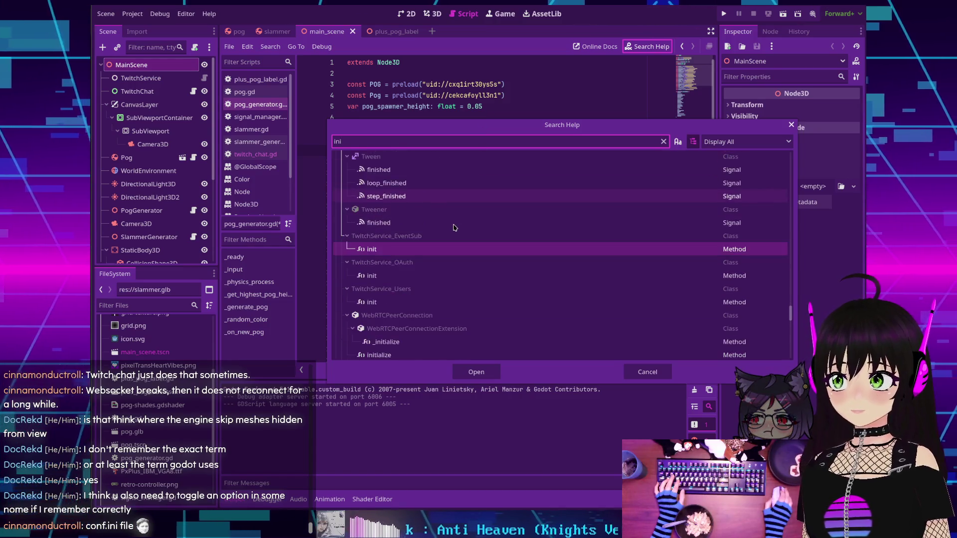
scroll(448, 223, down, 5)
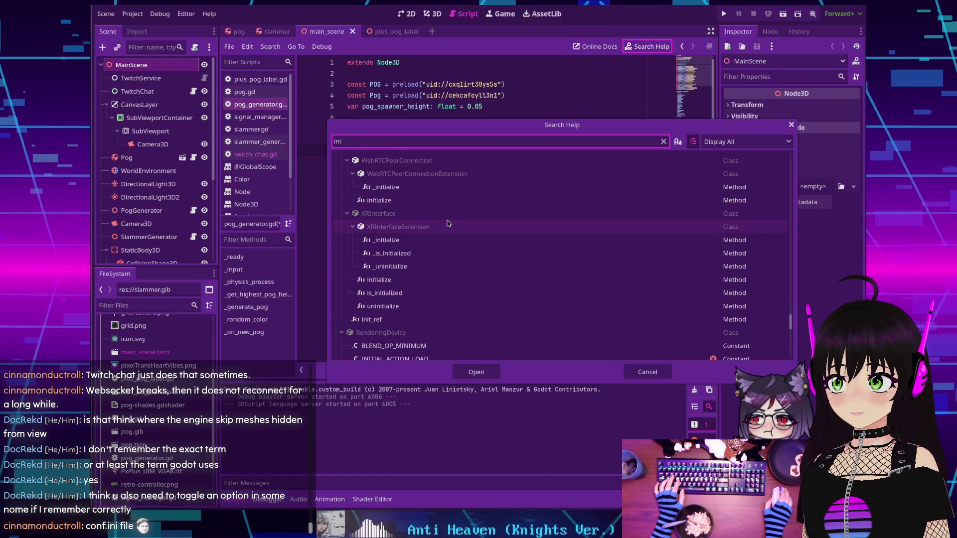
scroll(442, 220, down, 10)
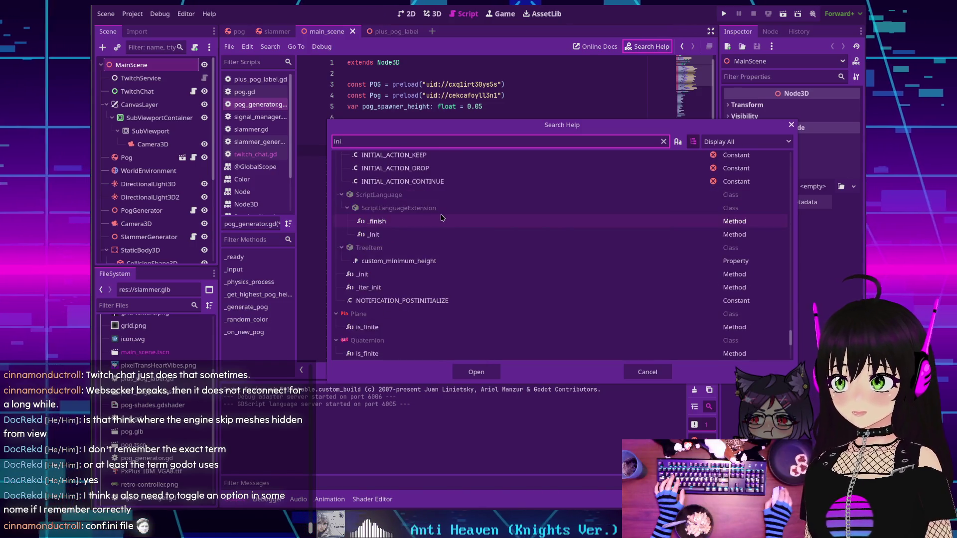
scroll(438, 215, up, 5)
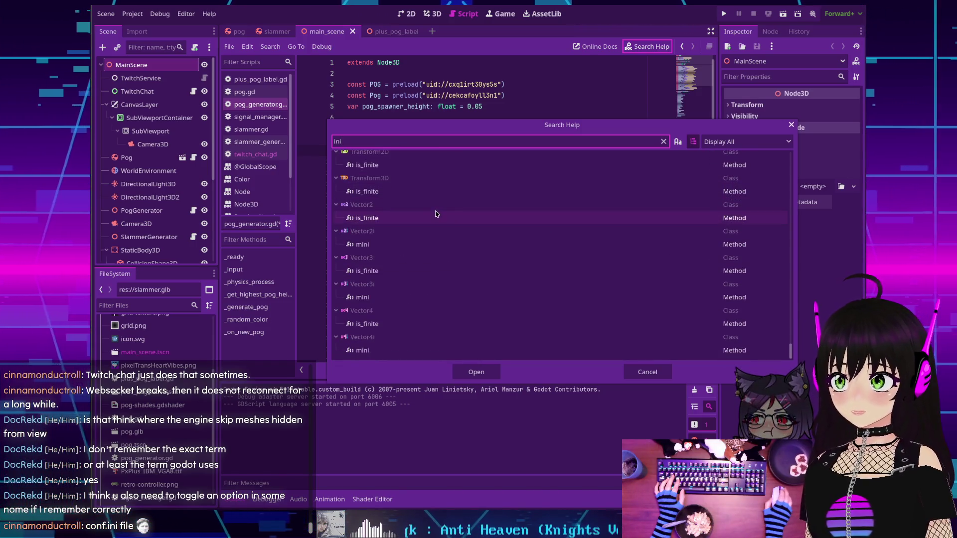
scroll(432, 212, up, 10)
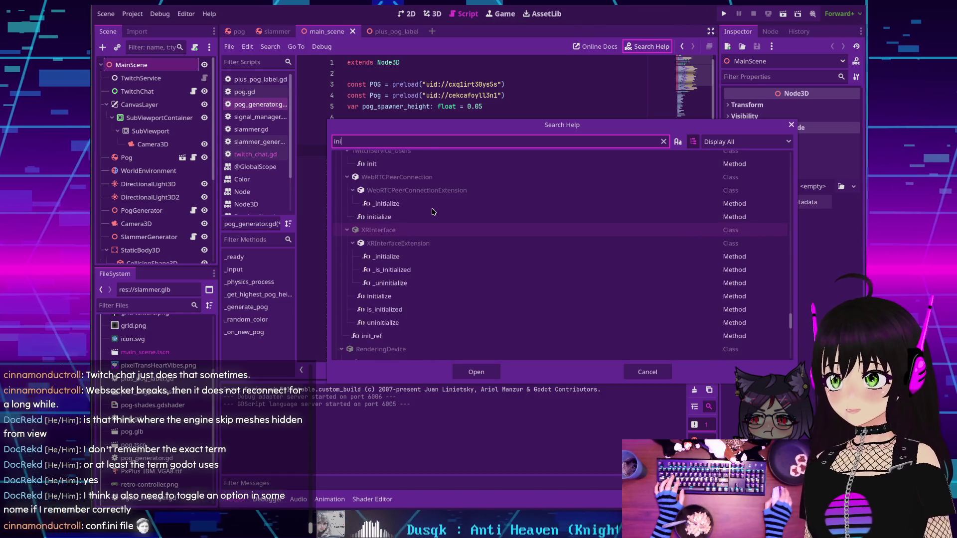
Change the search to 'conf' and open the ConfigFile class page under RefCounted
key(BackSpace)
key(BackSpace)
key(BackSpace)
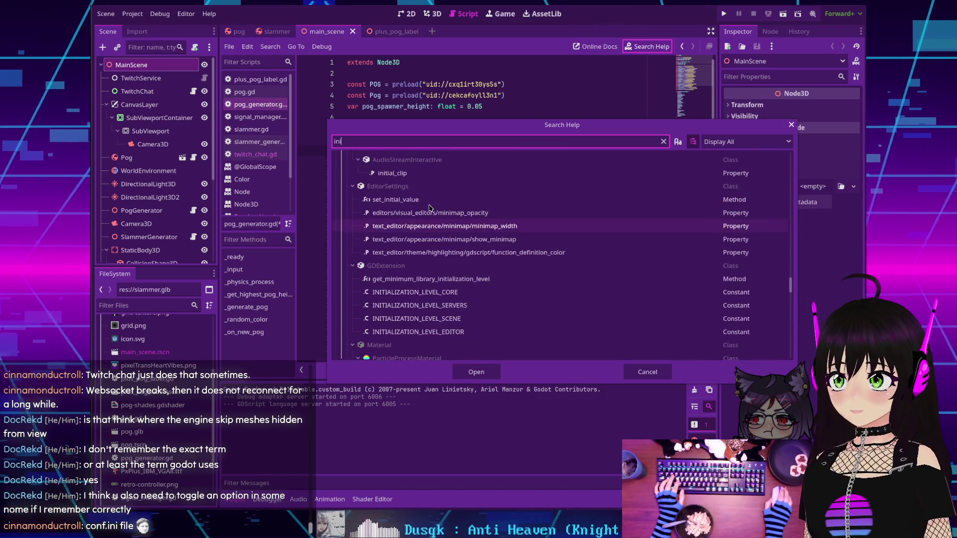
text(conf)
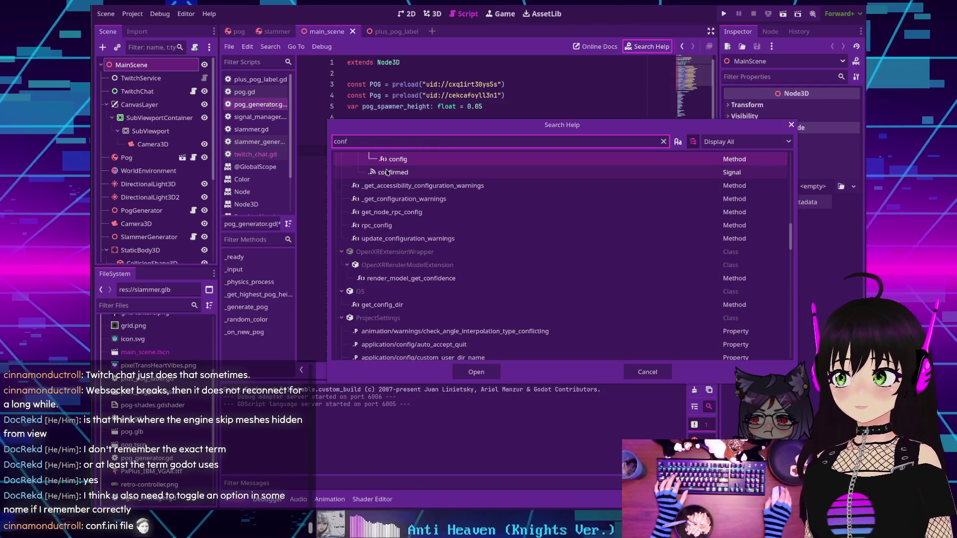
scroll(439, 224, up, 5)
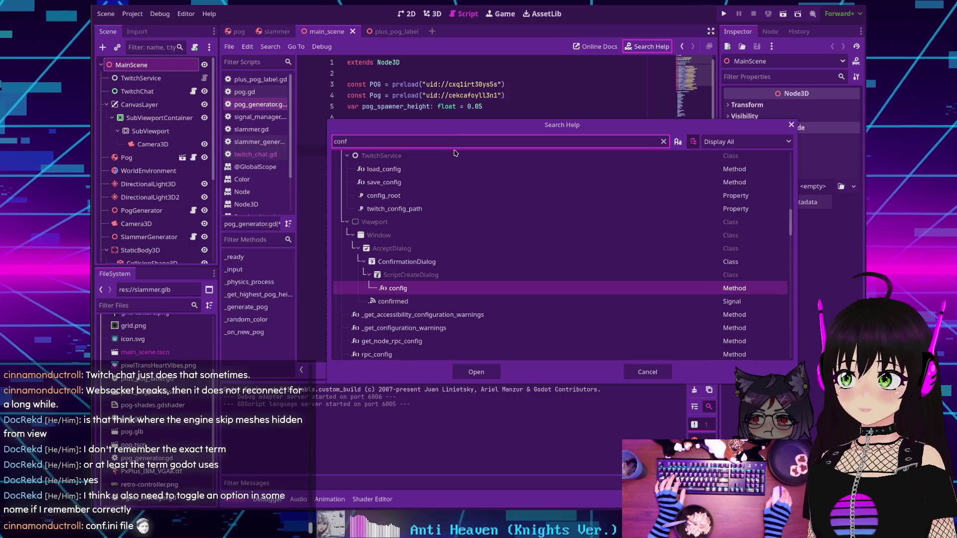
scroll(454, 153, up, 1)
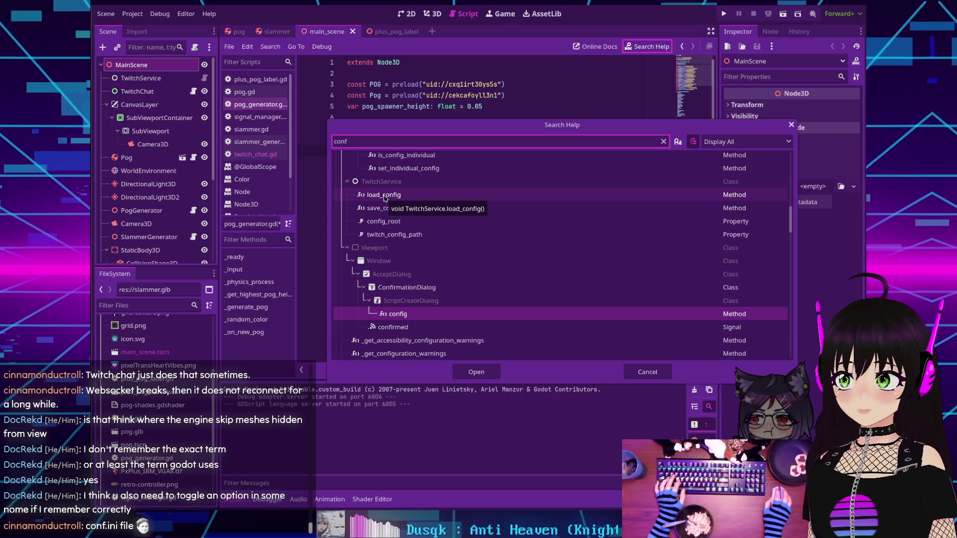
scroll(385, 201, up, 4)
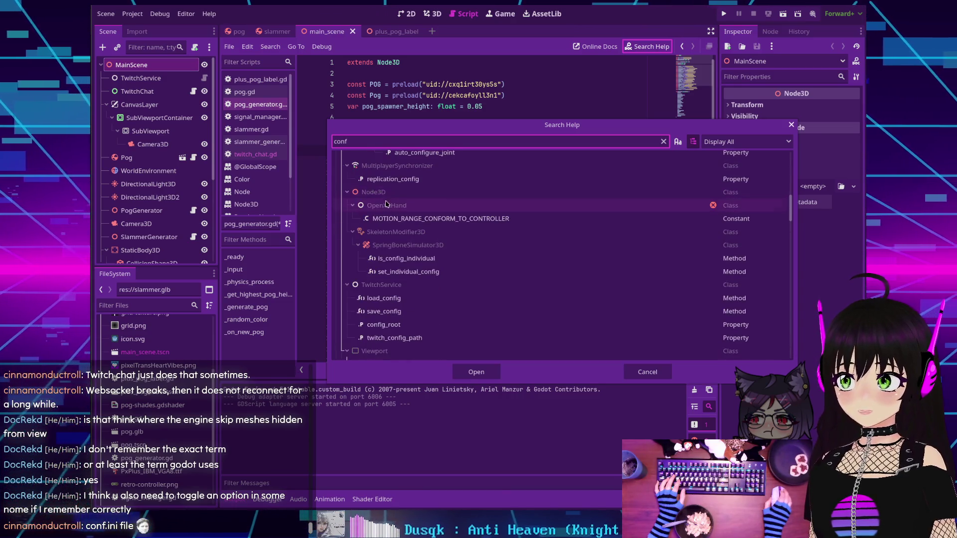
scroll(385, 203, up, 10)
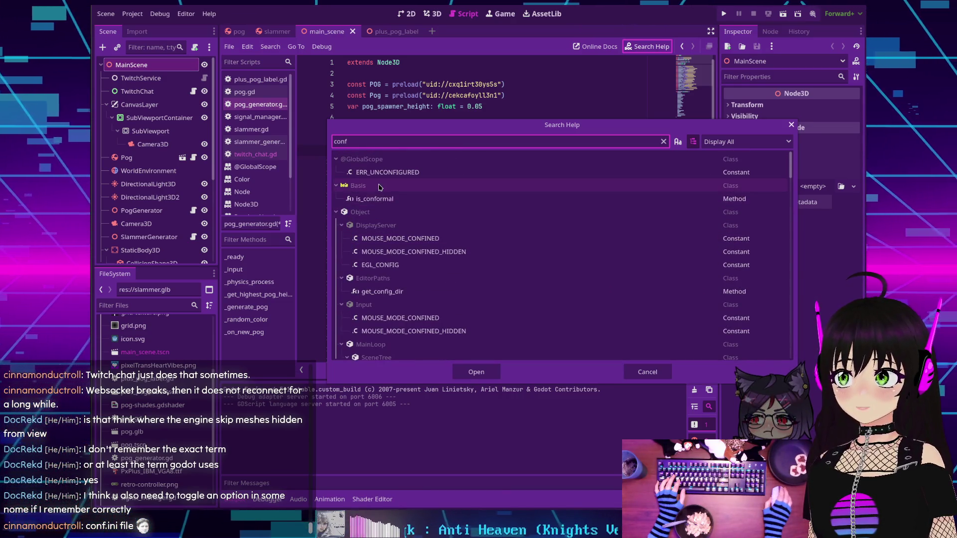
scroll(379, 187, down, 2)
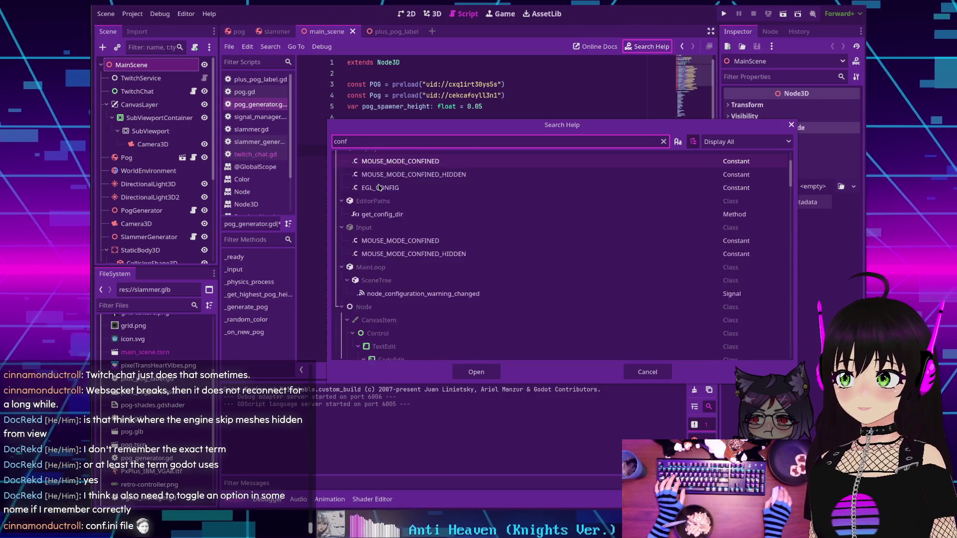
scroll(379, 187, down, 8)
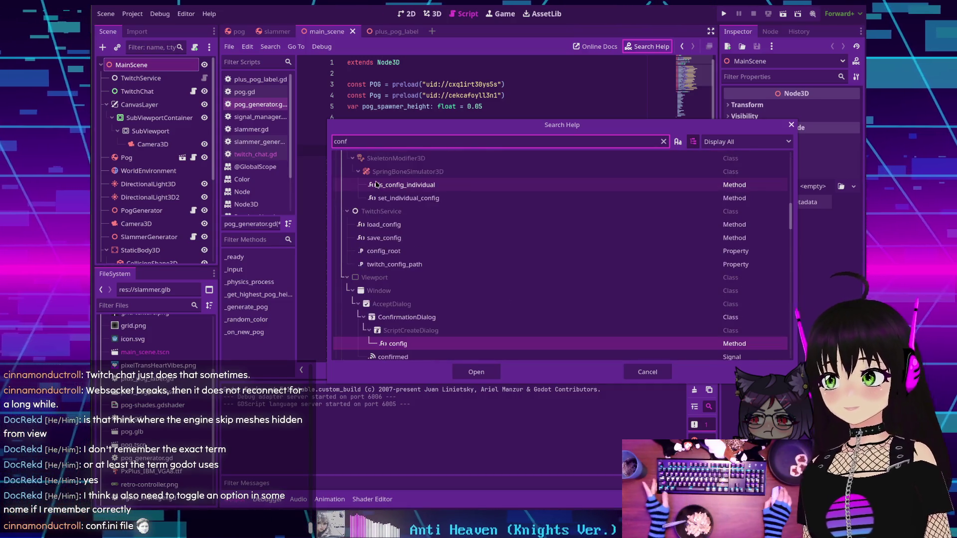
scroll(376, 184, down, 8)
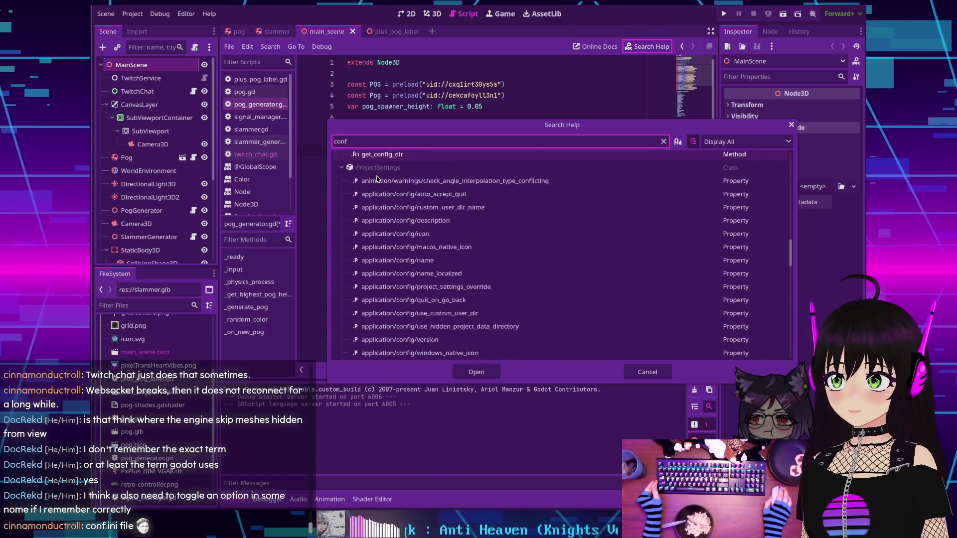
scroll(377, 184, down, 8)
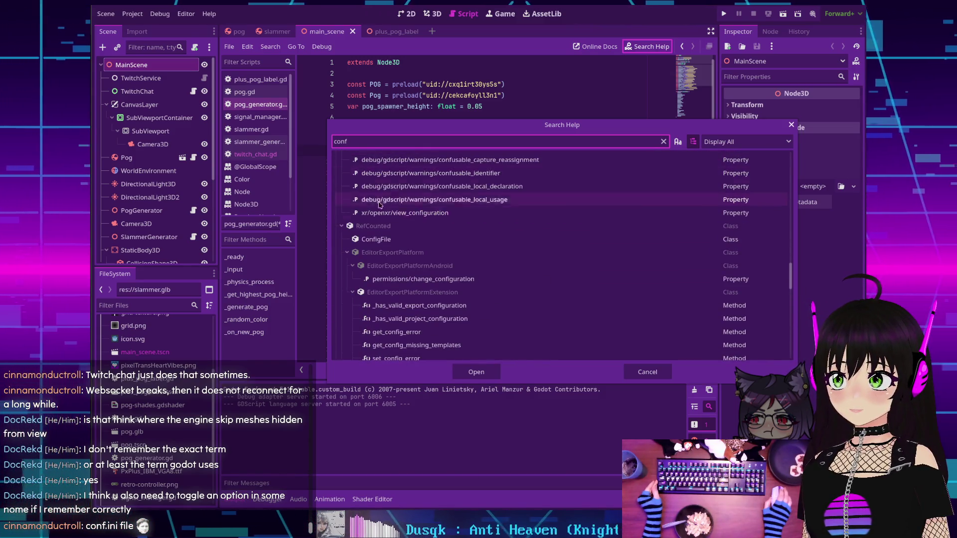
double_click(376, 239)
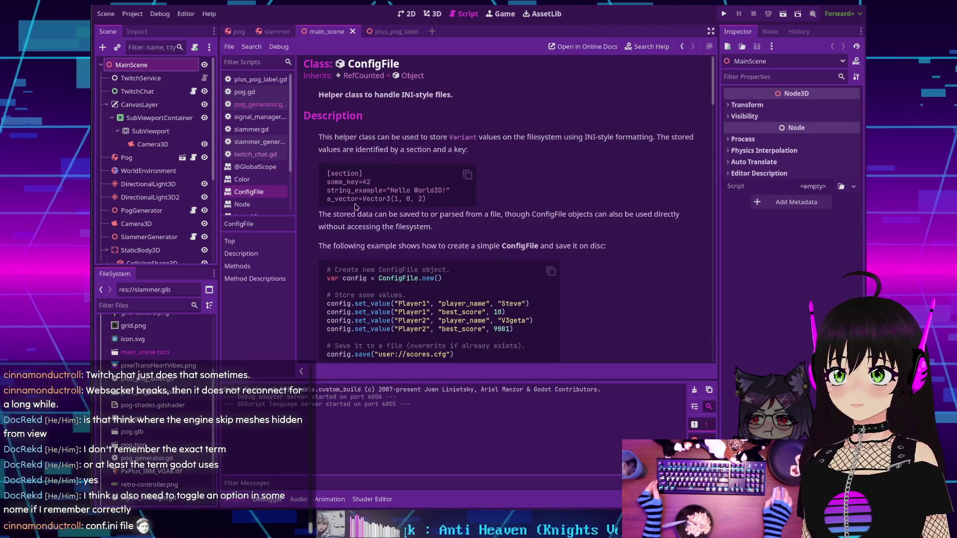
Skim the ConfigFile summary and page, then go back to pog_generator.gd with Alt+Left
drag(319, 95, 469, 99)
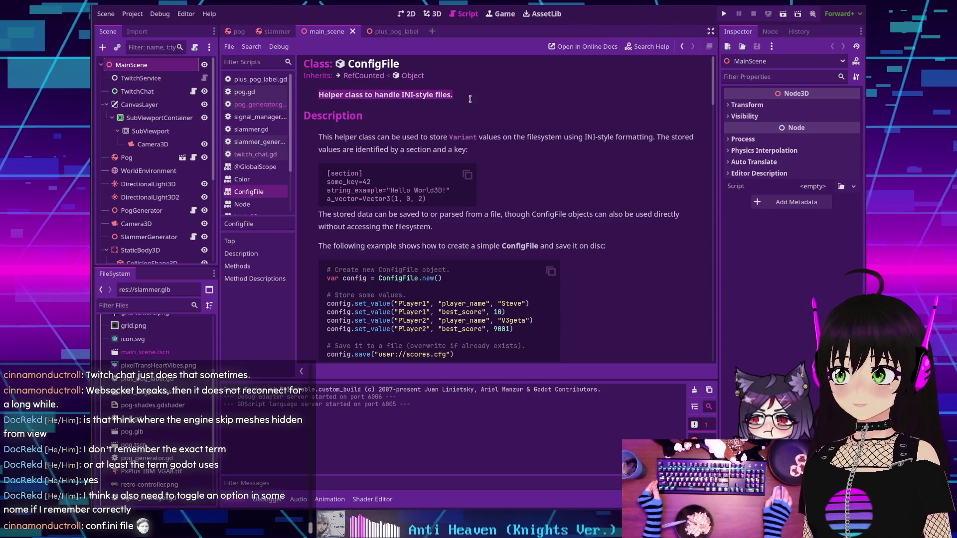
click(469, 98)
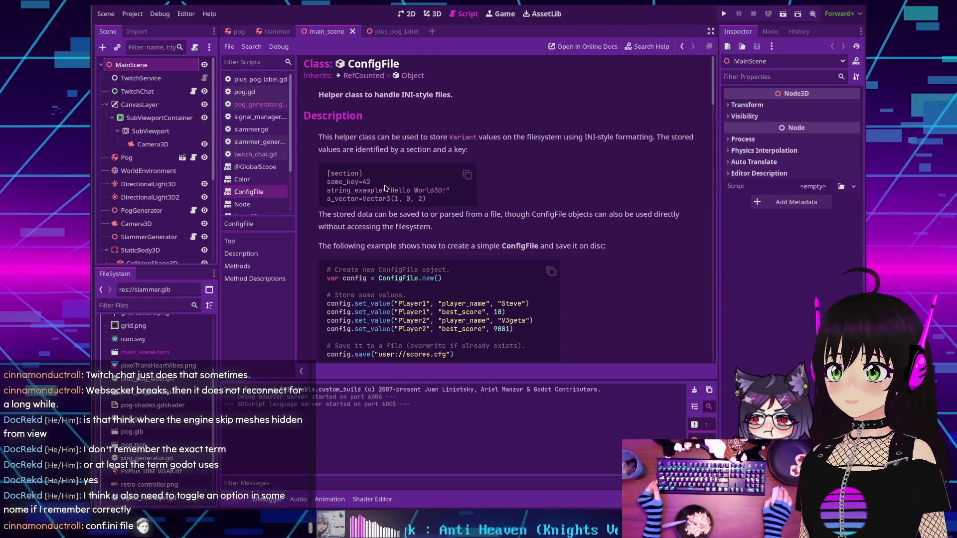
scroll(384, 189, down, 3)
scroll(384, 189, up, 1)
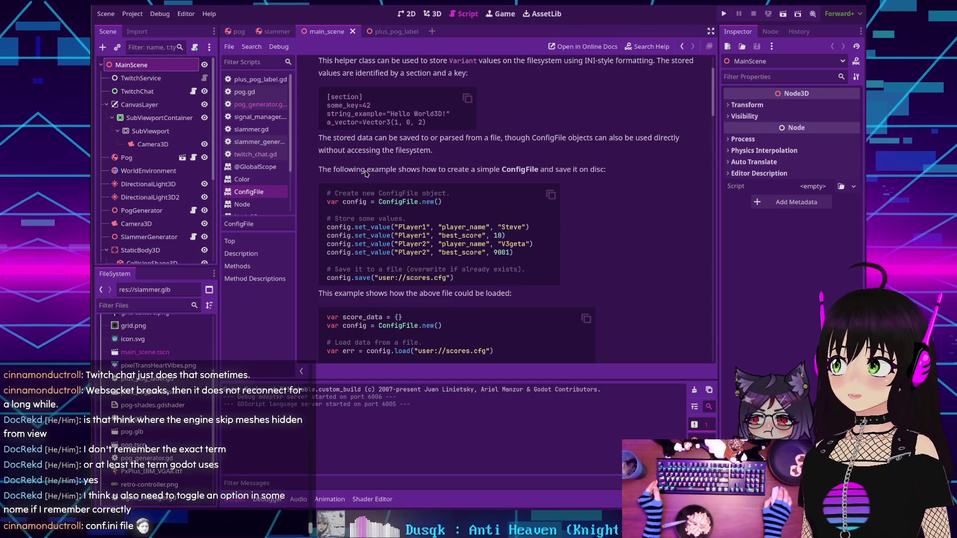
scroll(368, 172, down, 5)
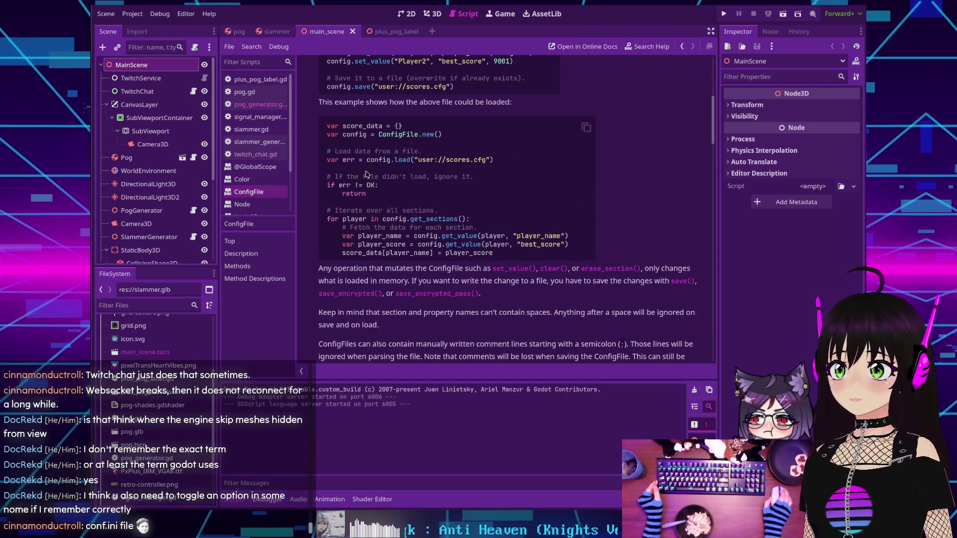
key(alt+Left)
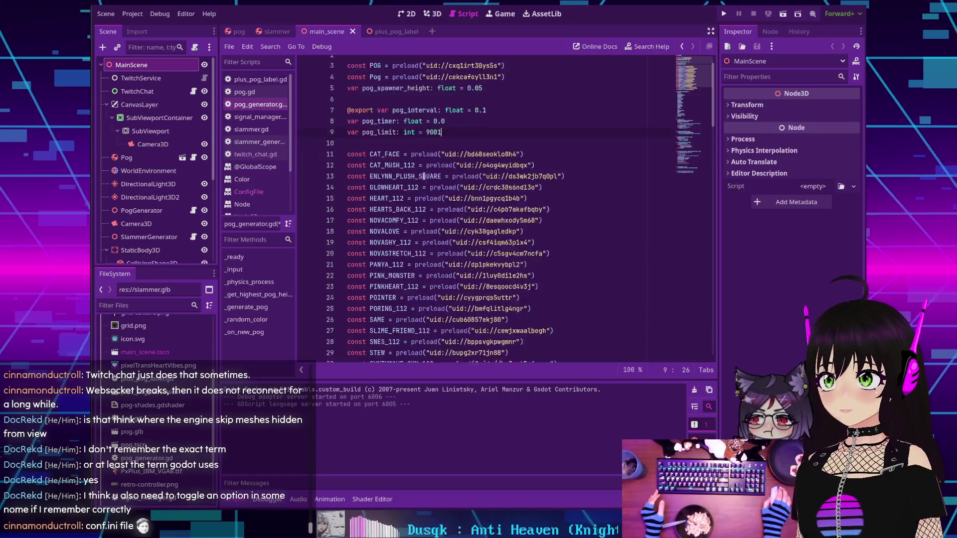
scroll(399, 175, down, 10)
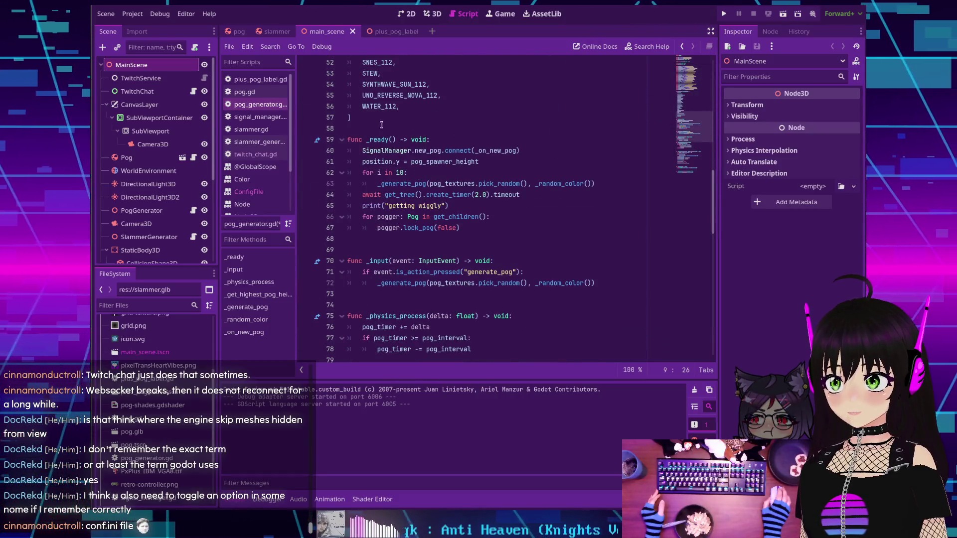
scroll(370, 183, down, 9)
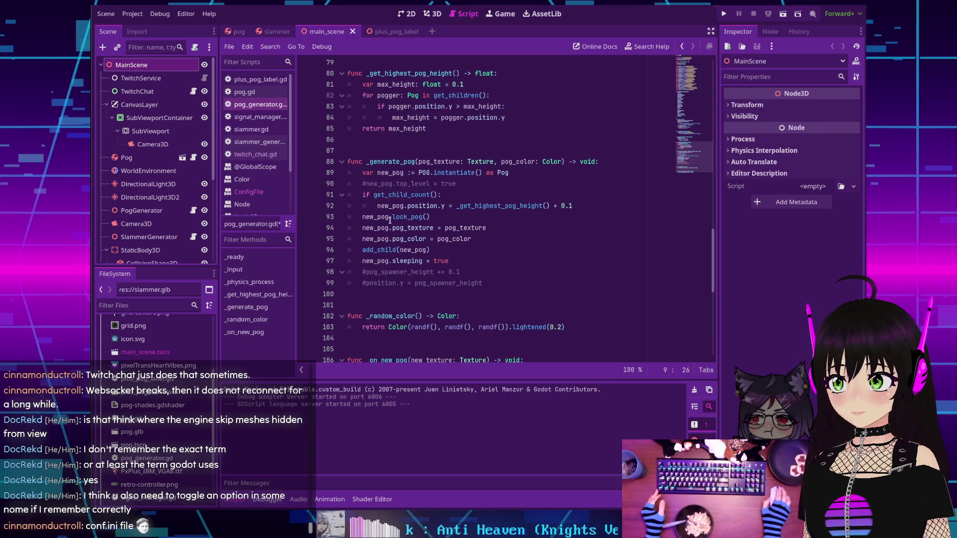
mouse_move(374, 251)
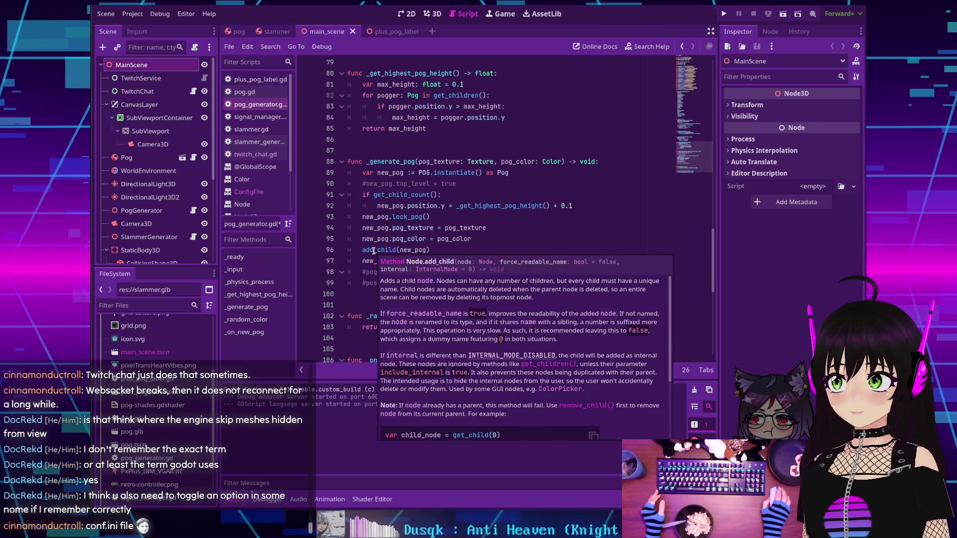
scroll(382, 145, up, 3)
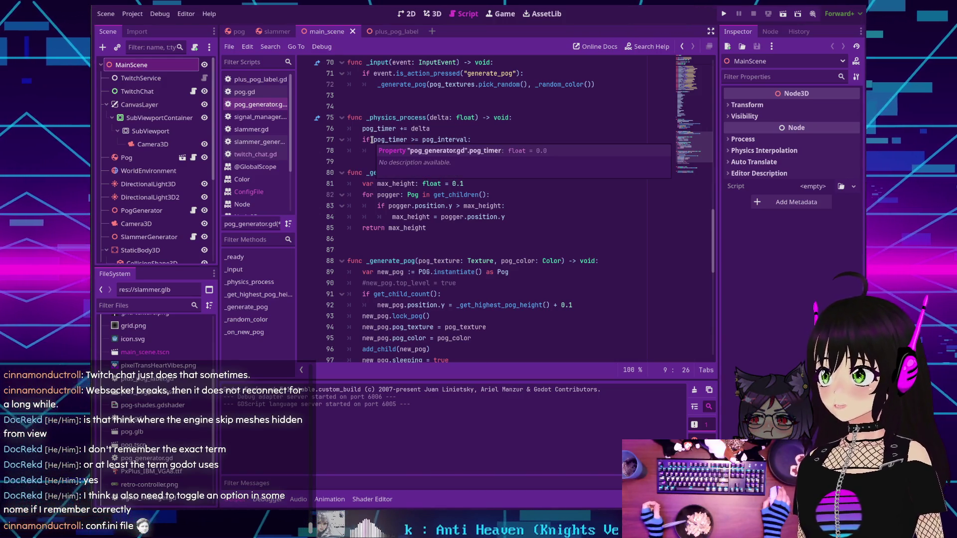
mouse_move(384, 130)
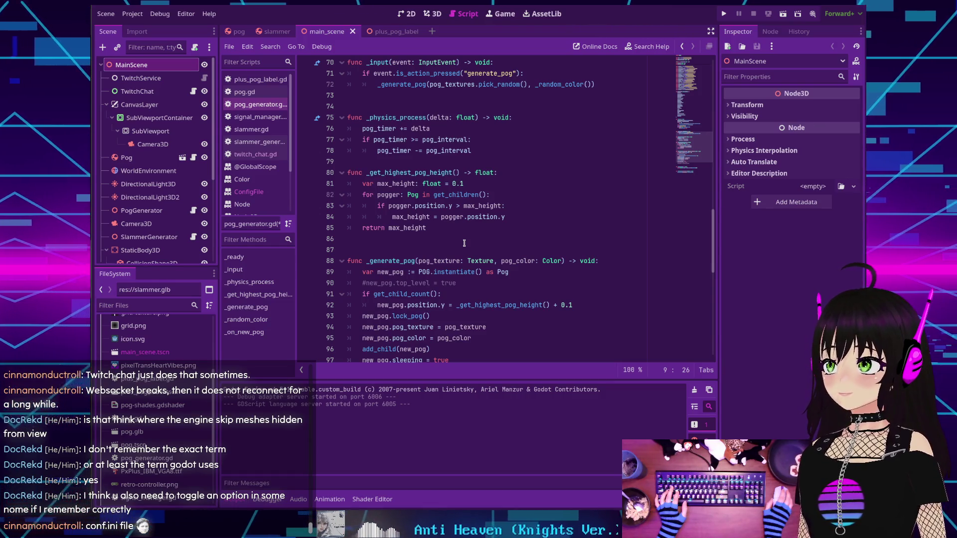
Insert a blank line between _physics_process and _get_highest_pog_height
click(461, 240)
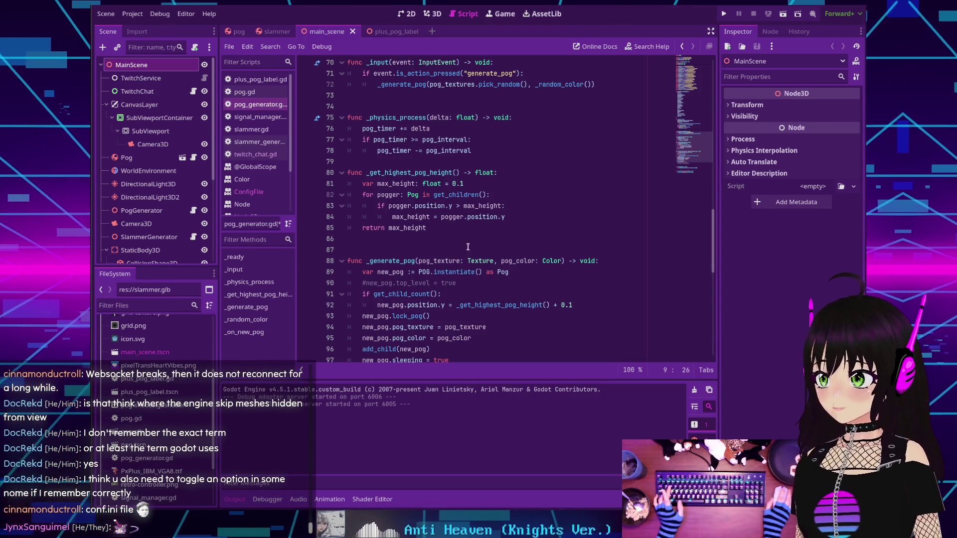
click(488, 228)
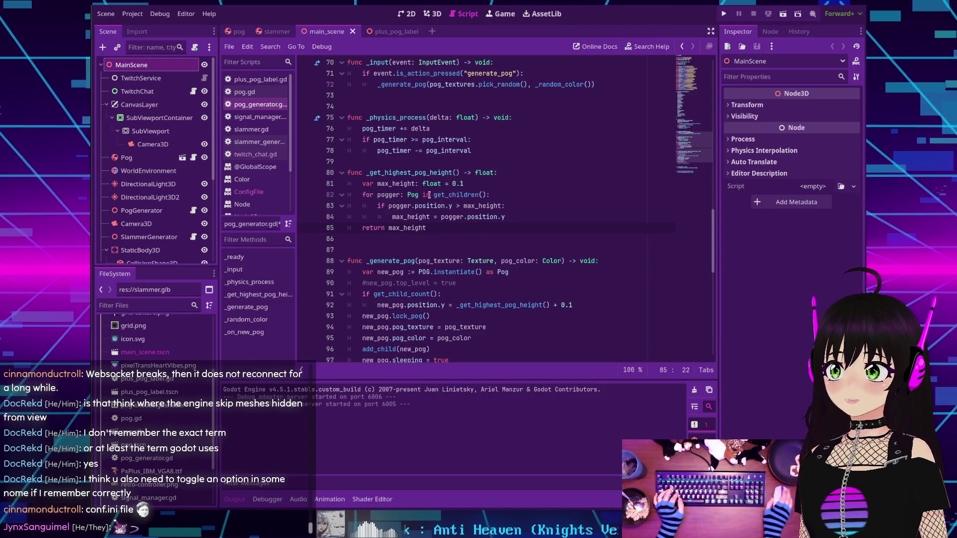
key(Return)
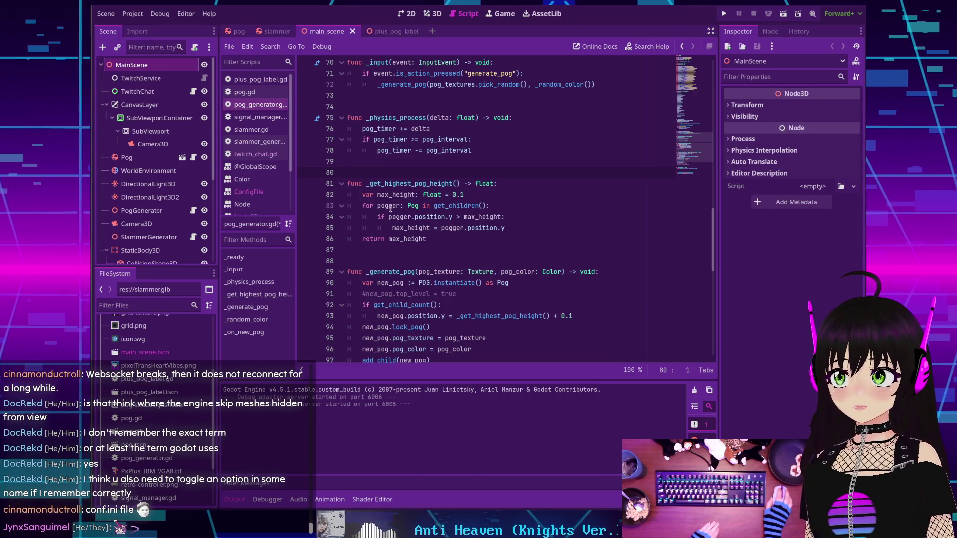
Highlight pogger and Pog to see where each is used in the script
double_click(389, 206)
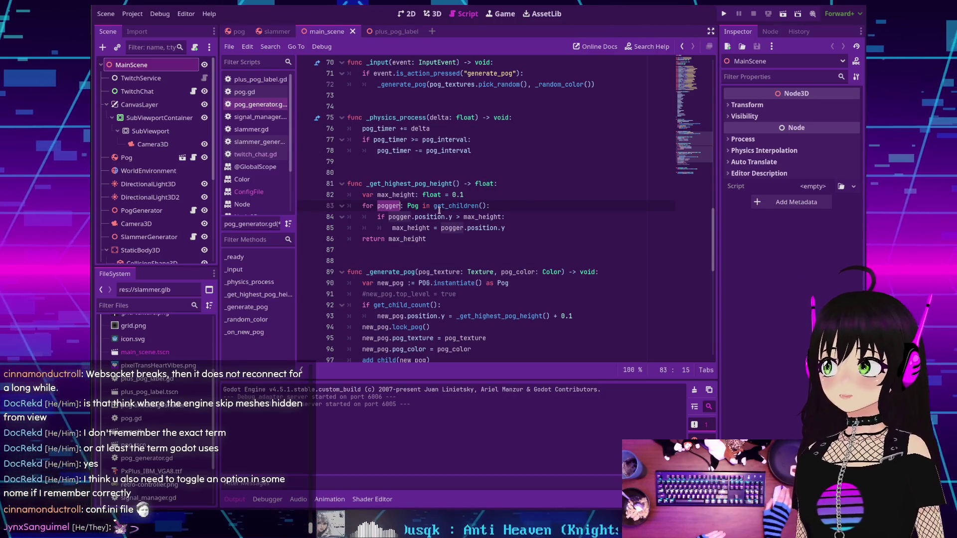
double_click(412, 206)
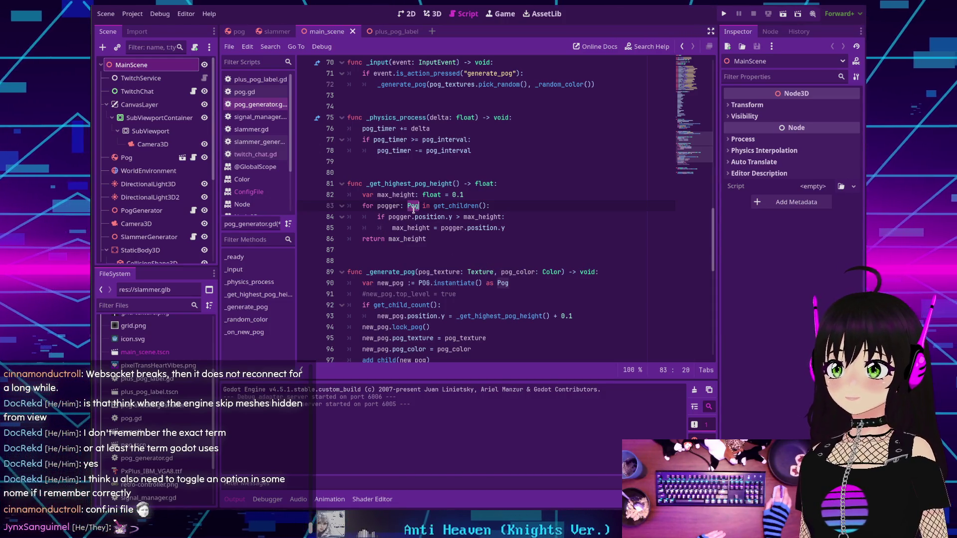
mouse_move(412, 208)
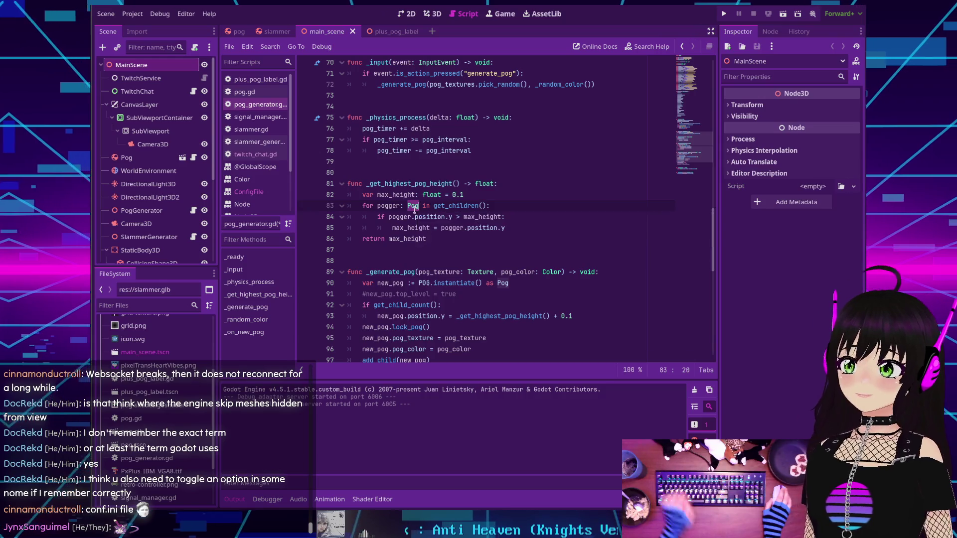
scroll(401, 194, down, 3)
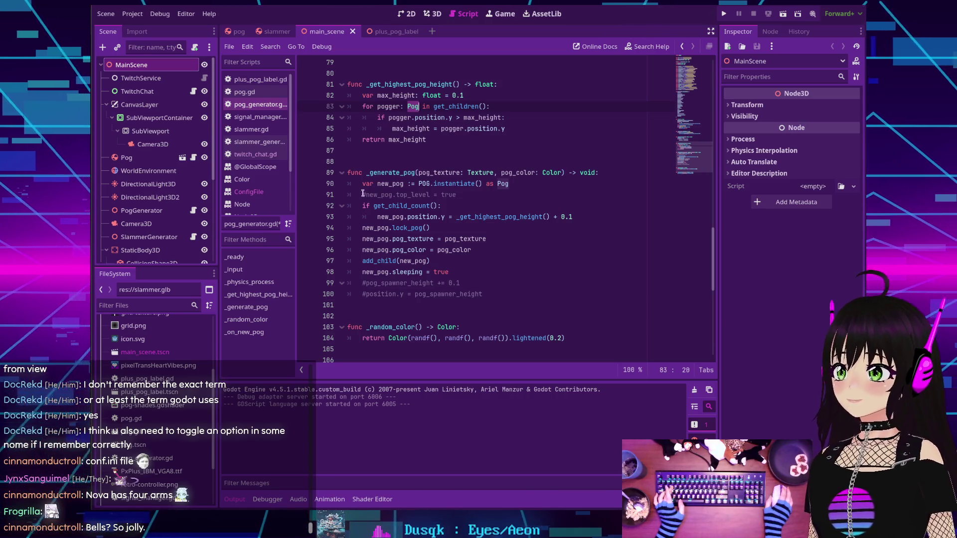
Review the code around the add_child(new_pog) line in _generate_pog
click(482, 263)
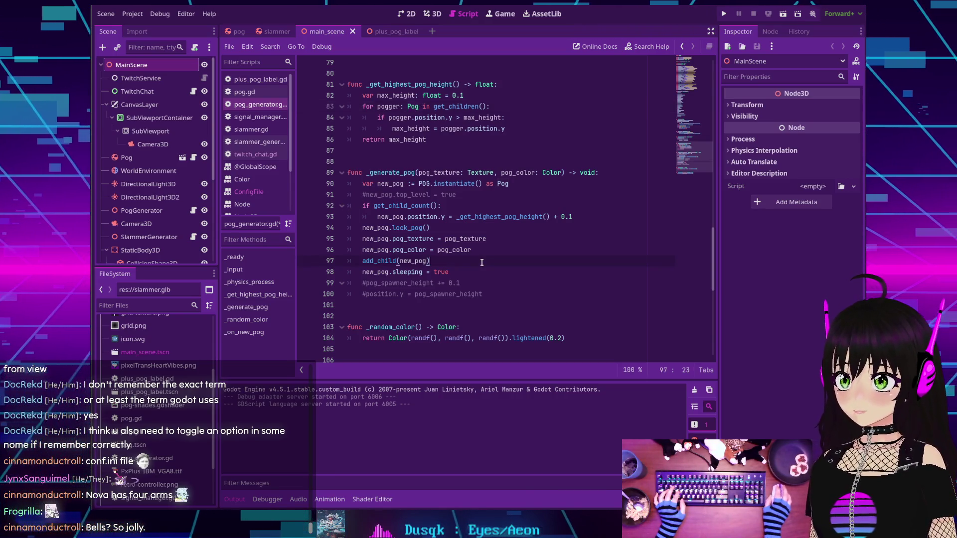
scroll(480, 262, down, 4)
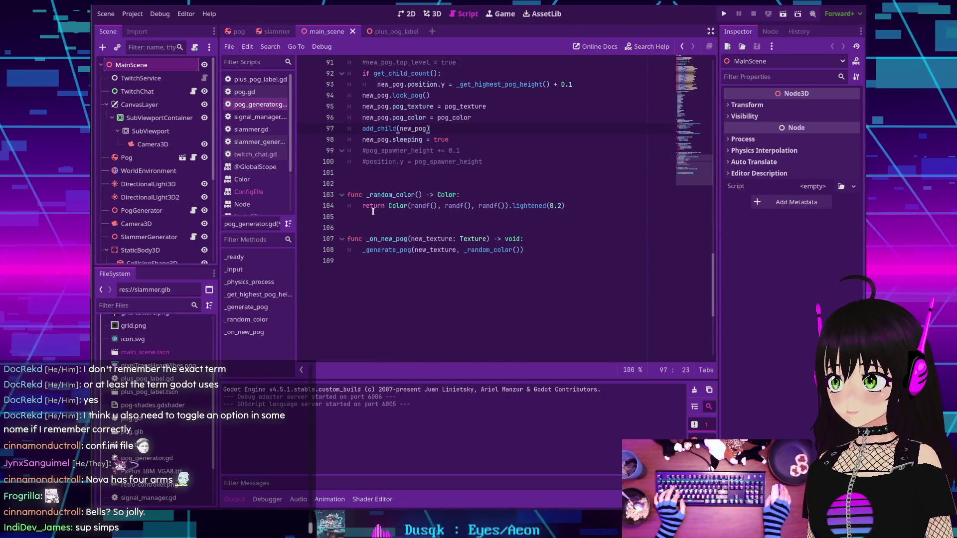
scroll(373, 212, up, 7)
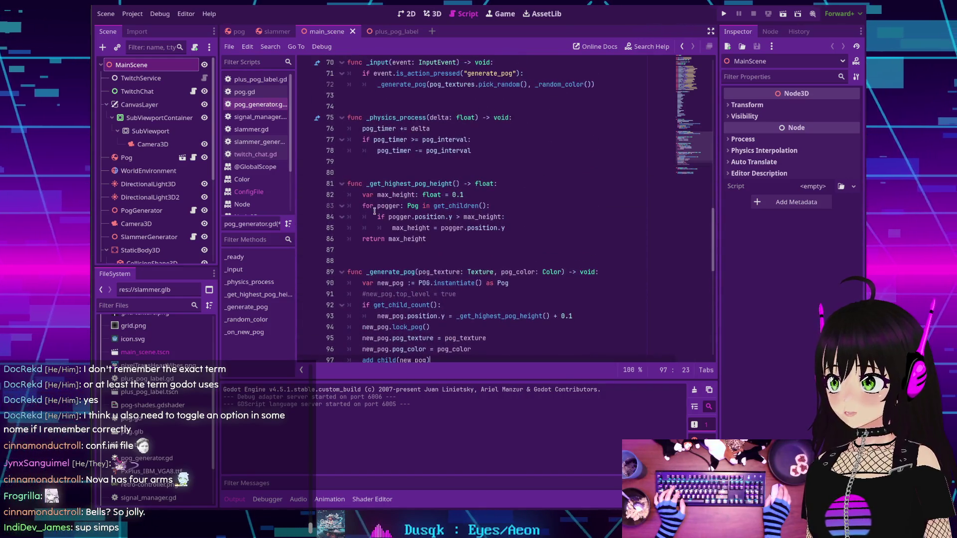
scroll(379, 214, down, 3)
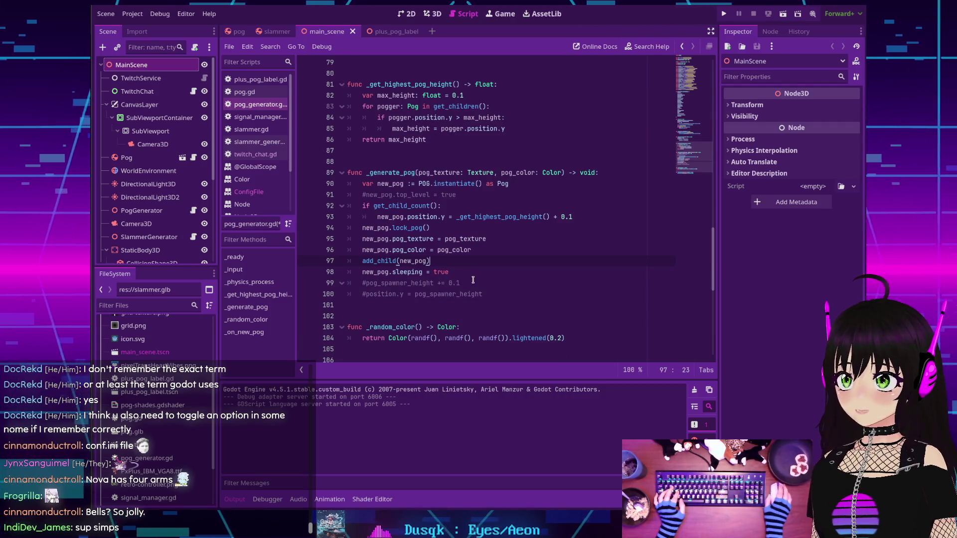
scroll(471, 268, up, 10)
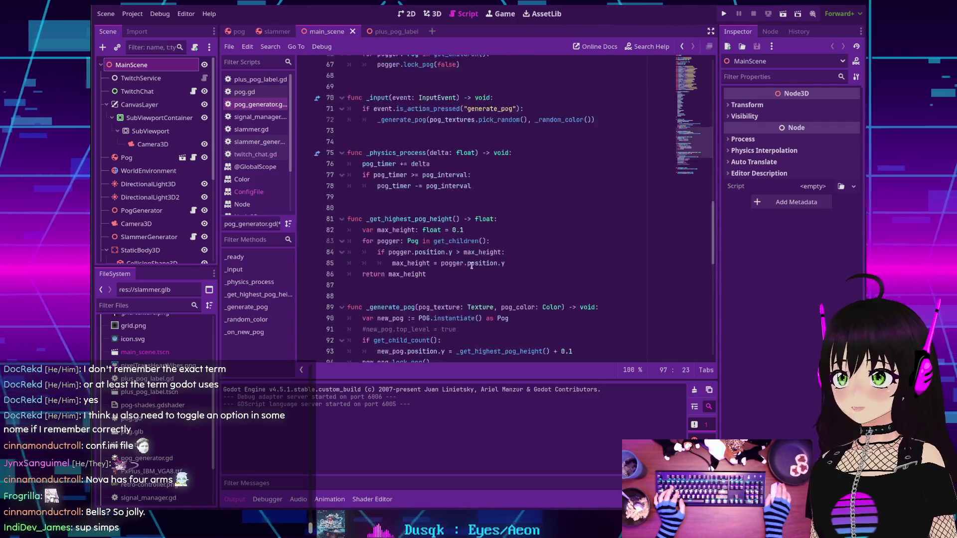
scroll(474, 265, up, 13)
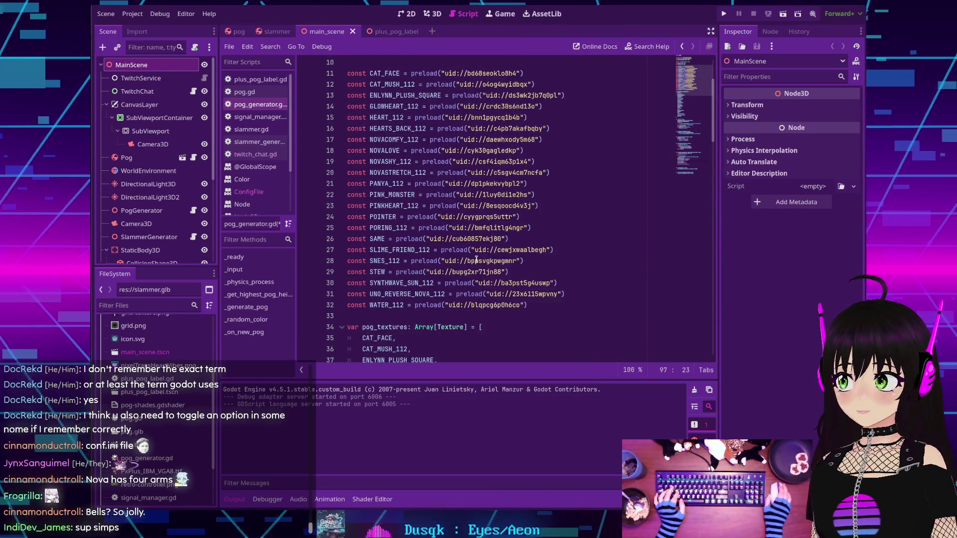
scroll(476, 259, up, 1)
scroll(476, 259, down, 1)
mouse_move(476, 259)
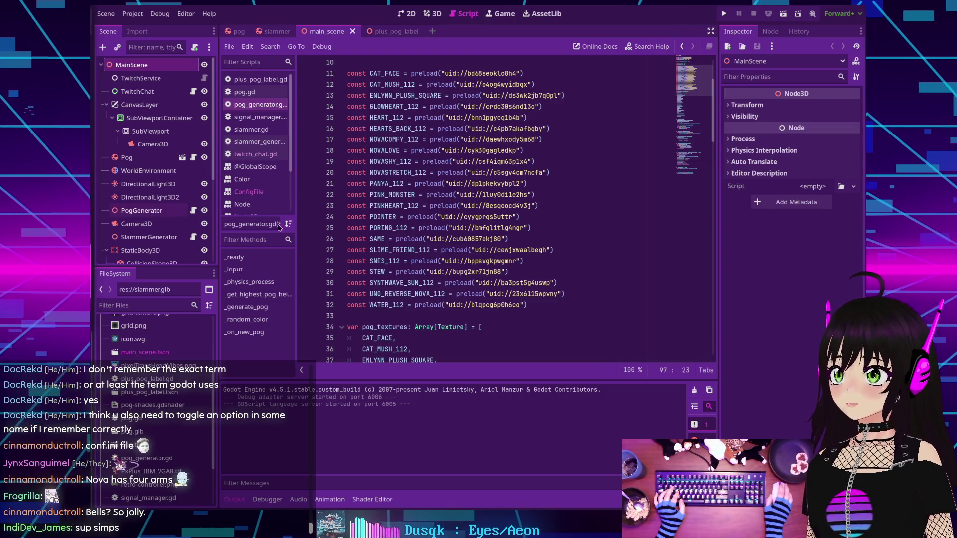
scroll(516, 243, down, 5)
scroll(513, 239, down, 7)
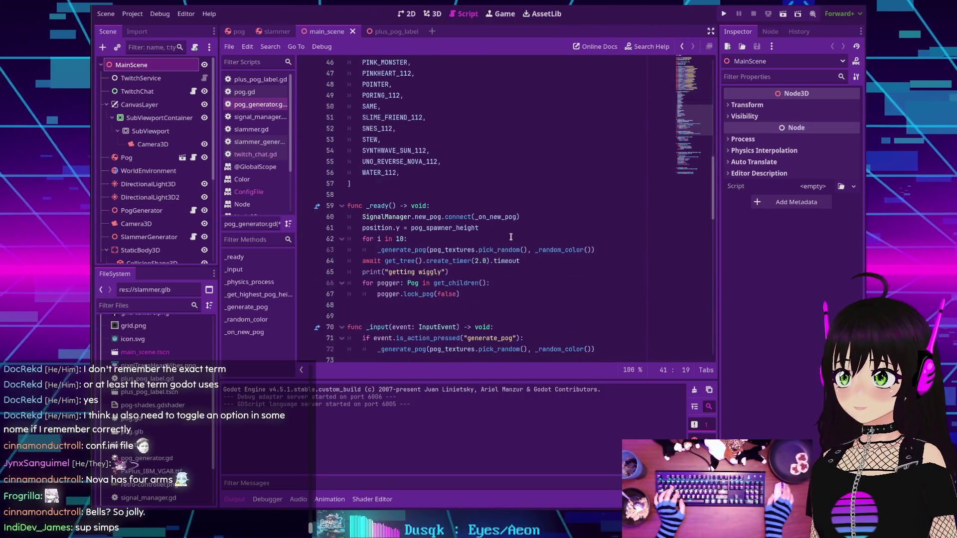
scroll(511, 237, down, 3)
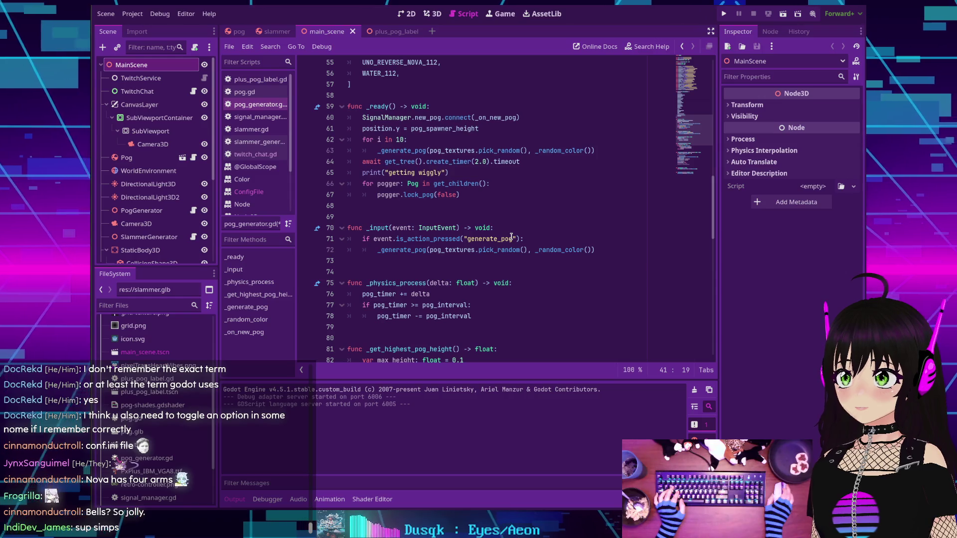
scroll(510, 237, up, 13)
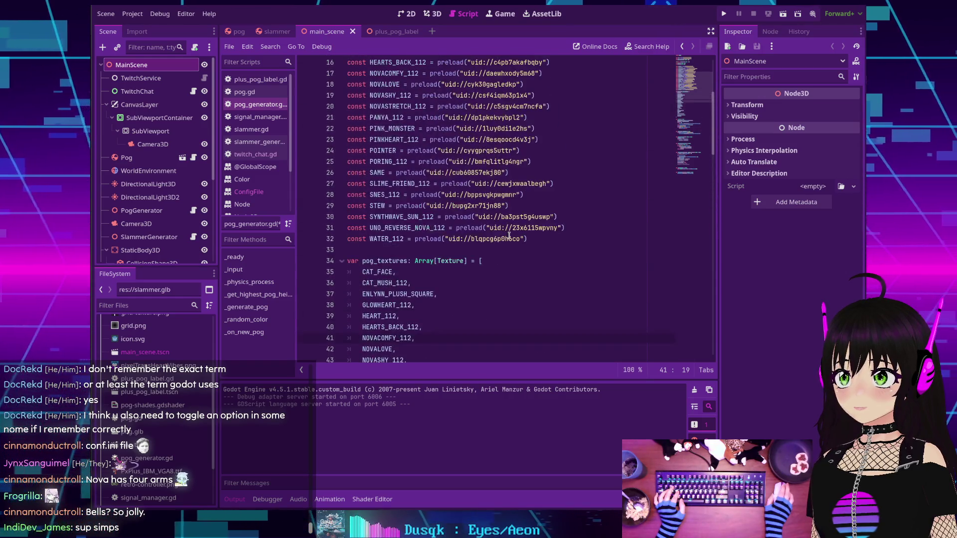
scroll(509, 235, up, 5)
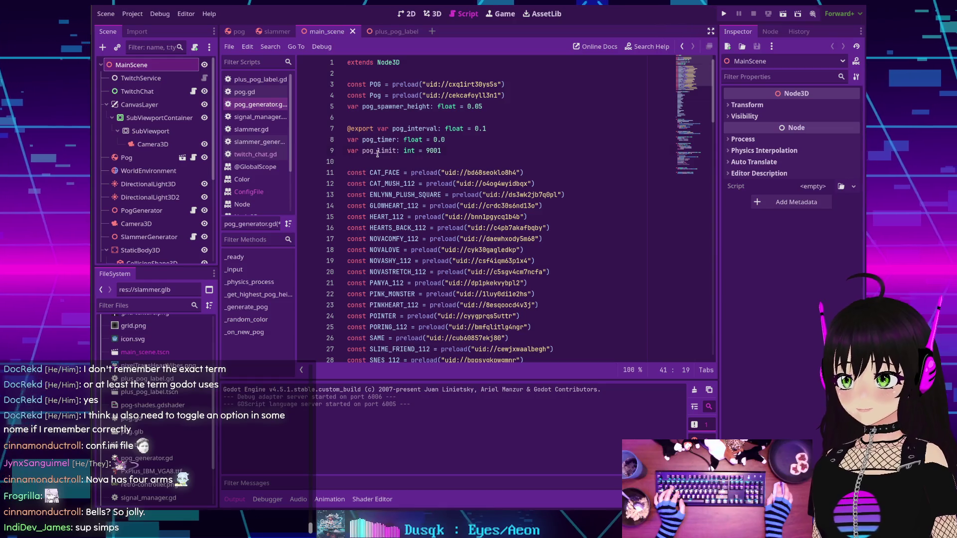
Replace pog_limit's 9001 default on line 9 with 666
double_click(378, 151)
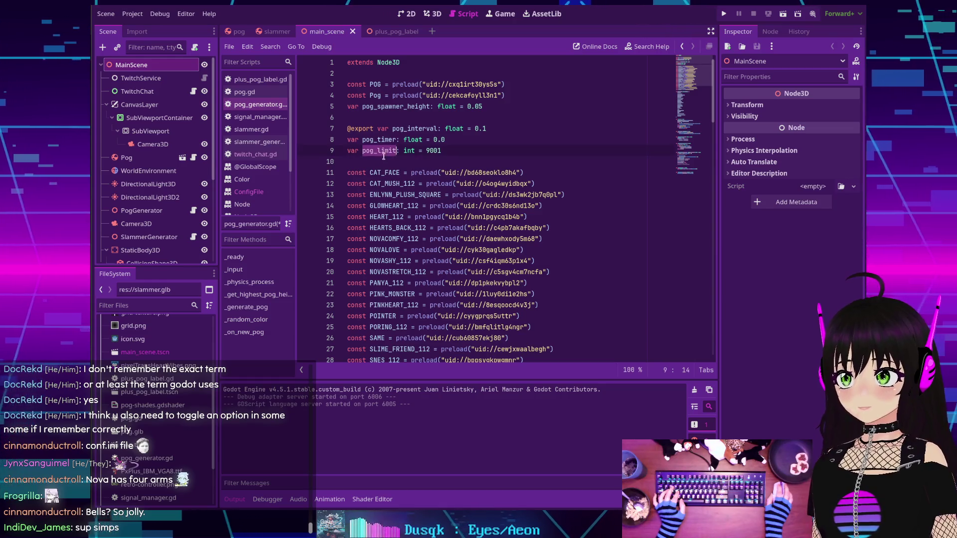
click(439, 150)
text(1)
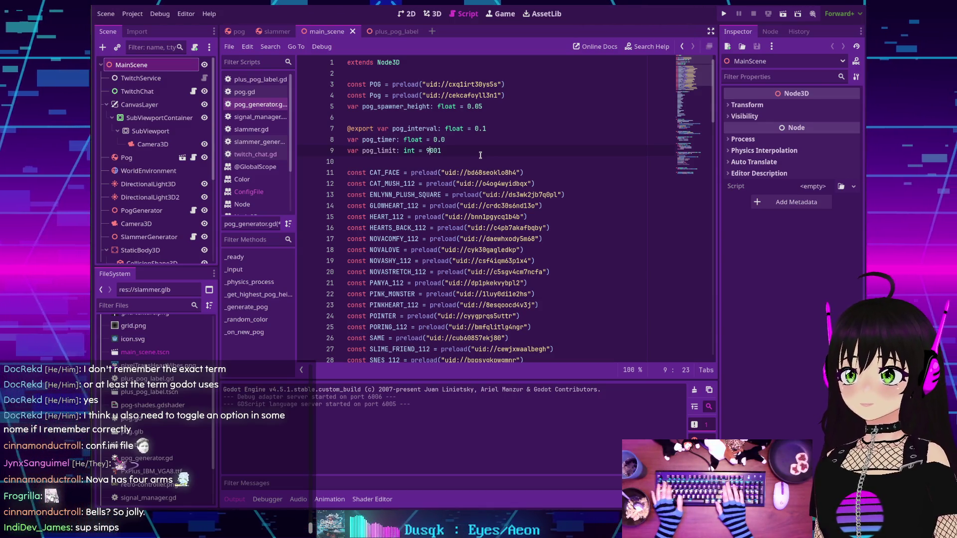
key(BackSpace)
key(Delete)
key(Delete)
key(Delete)
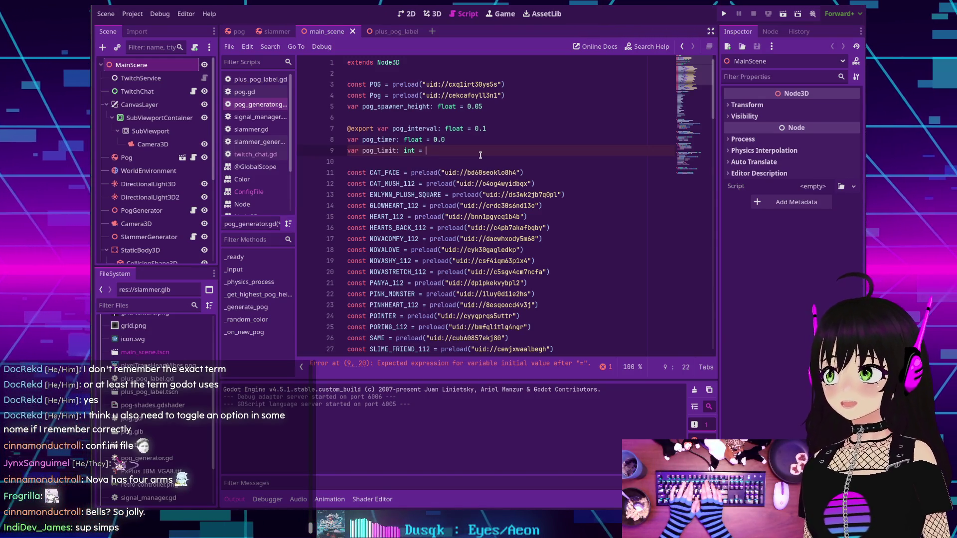
text(66)
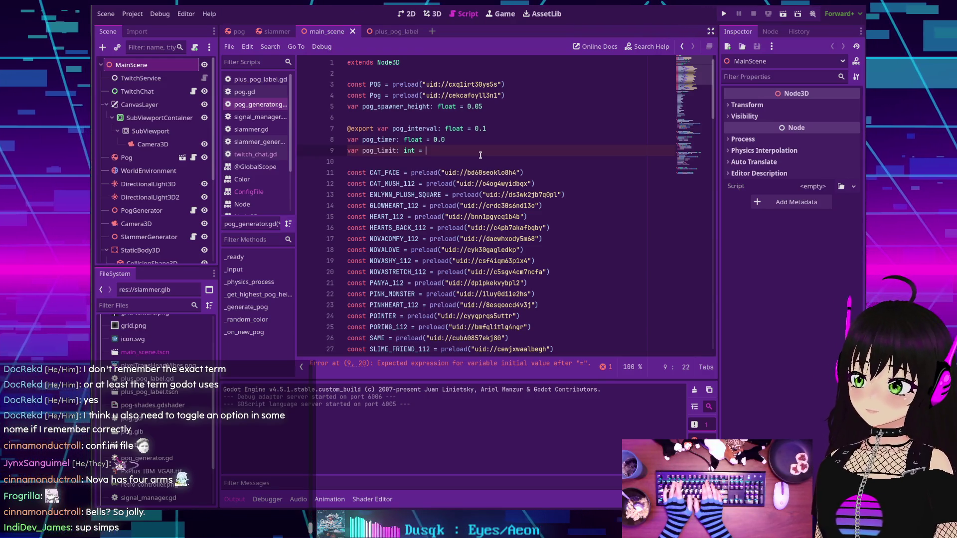
text(6)
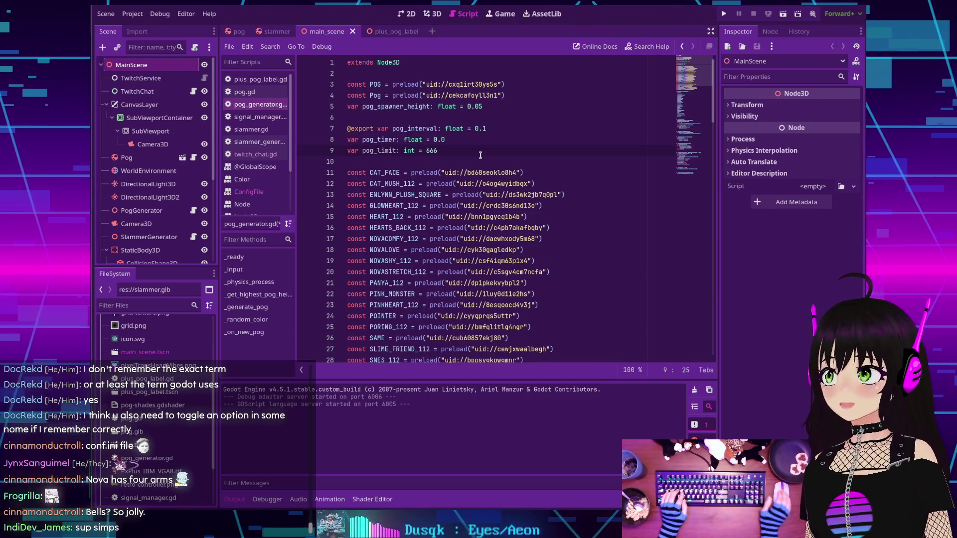
scroll(478, 189, down, 9)
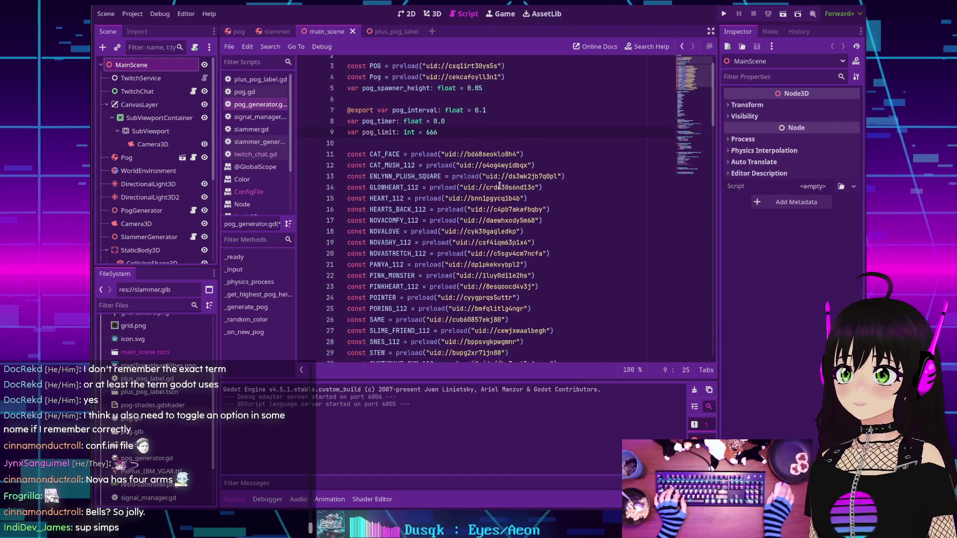
Return to line 9 and replace the 666 pog_limit default with 200
scroll(478, 190, down, 6)
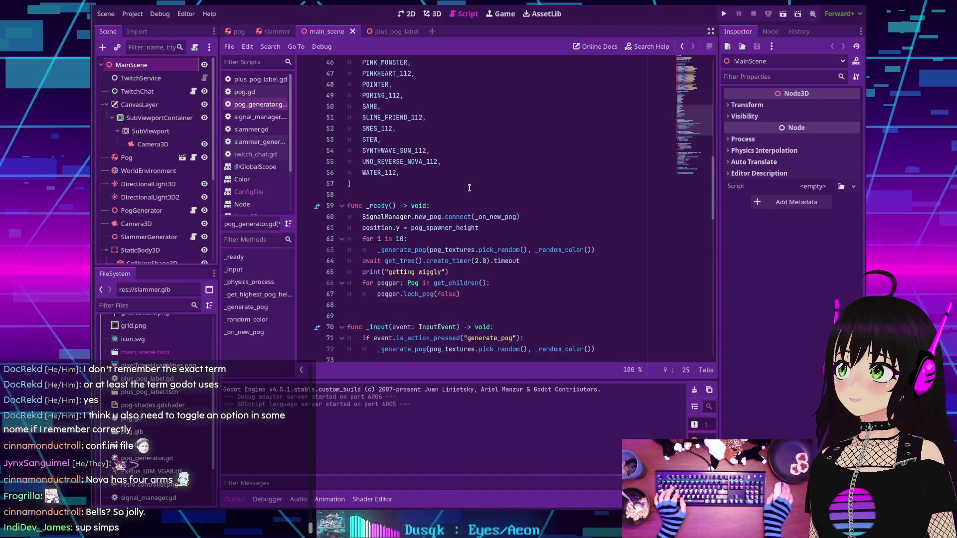
scroll(467, 187, up, 3)
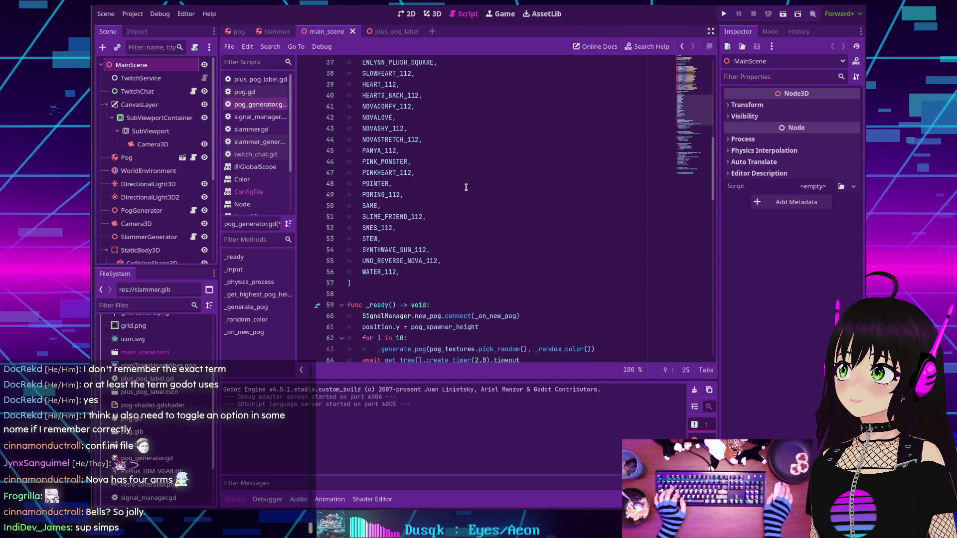
scroll(466, 187, up, 4)
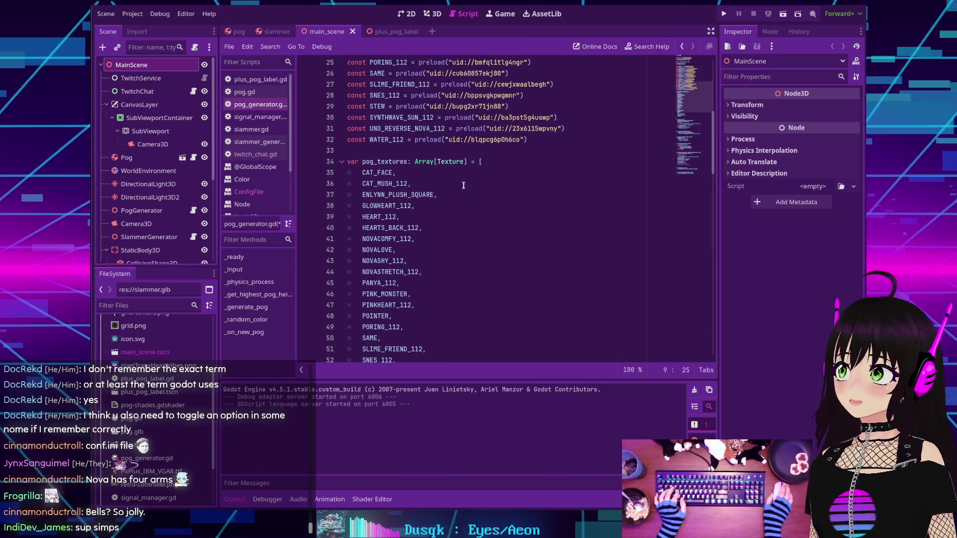
scroll(463, 185, up, 8)
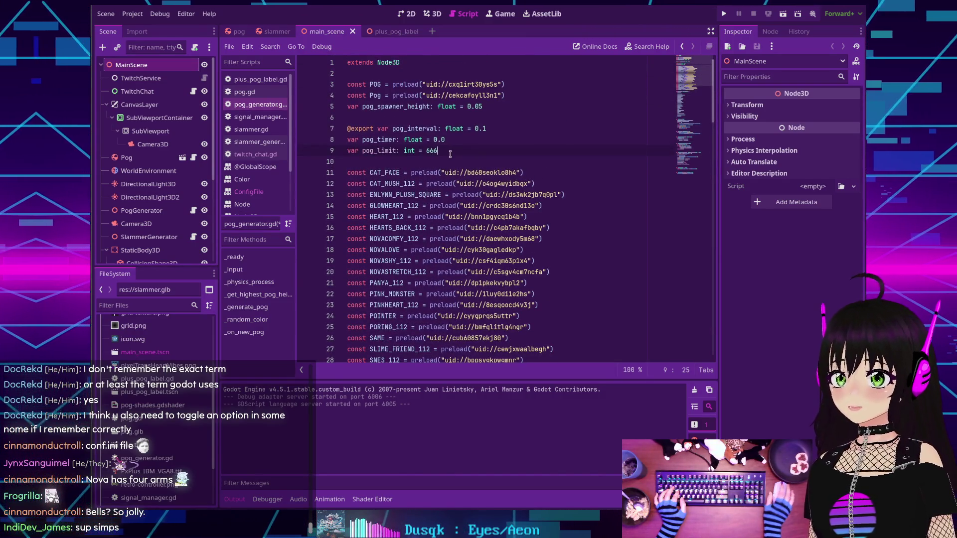
key(BackSpace)
key(BackSpace)
key(BackSpace)
text(200)
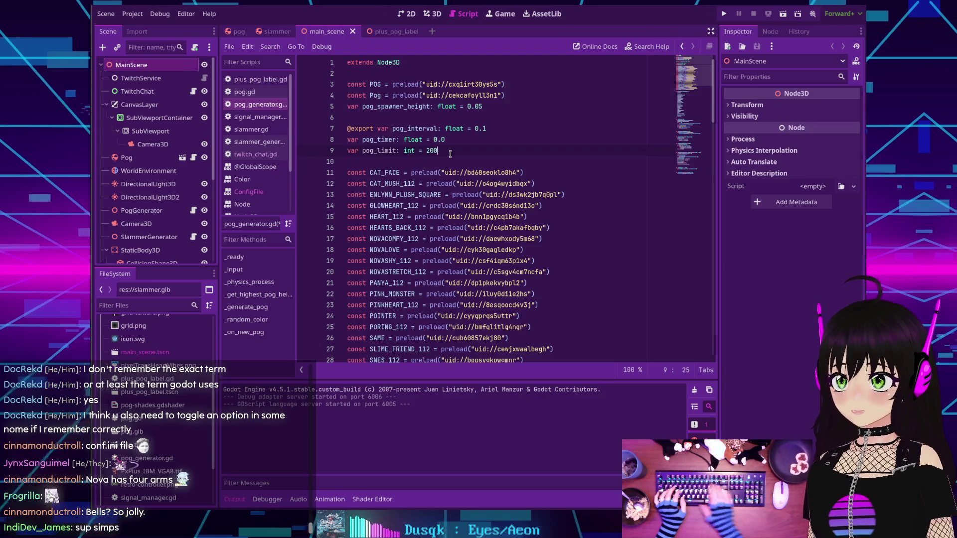
scroll(464, 174, down, 9)
click(481, 197)
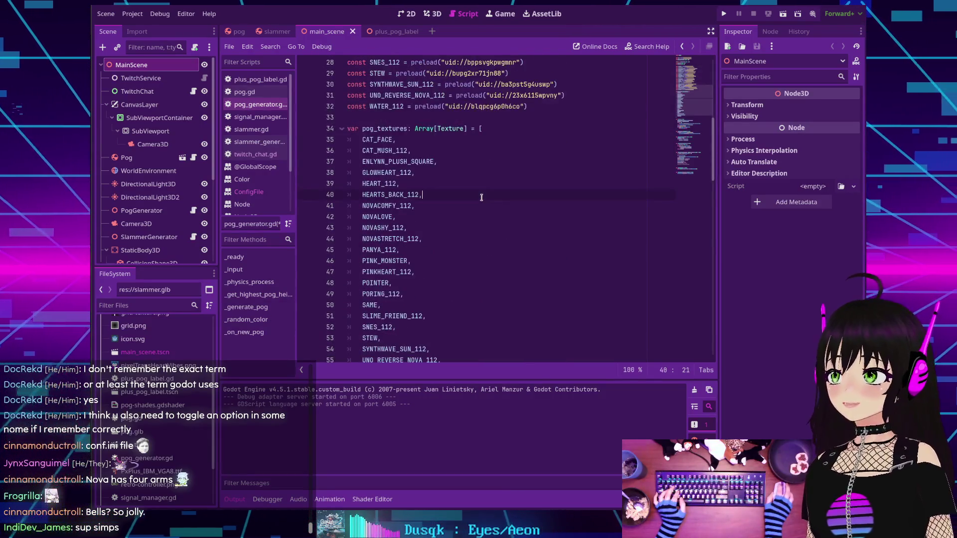
scroll(482, 198, down, 7)
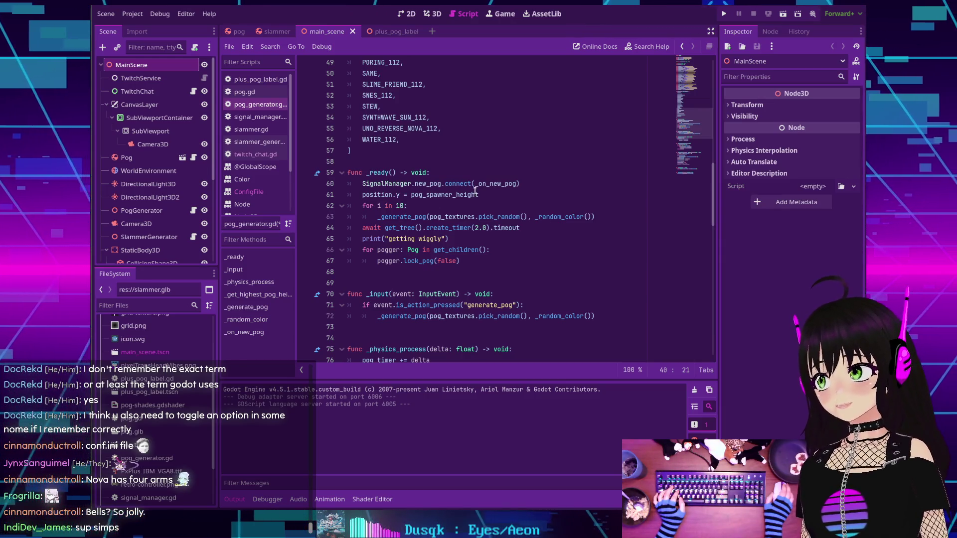
scroll(467, 183, down, 2)
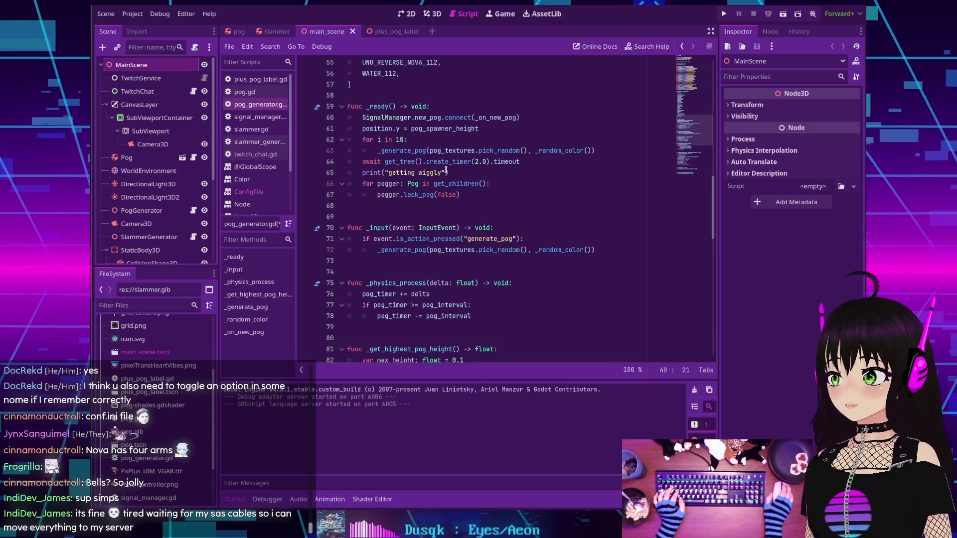
scroll(445, 164, down, 3)
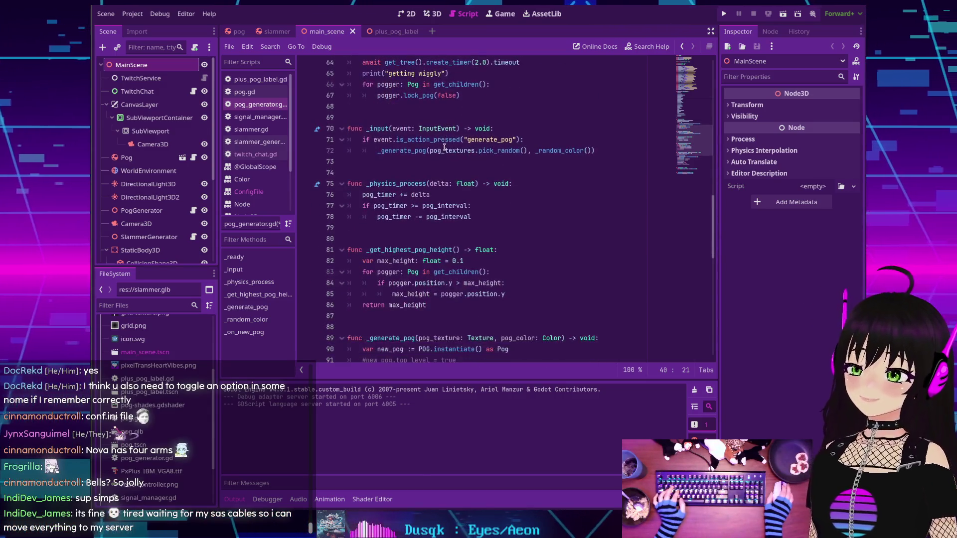
scroll(444, 141, up, 3)
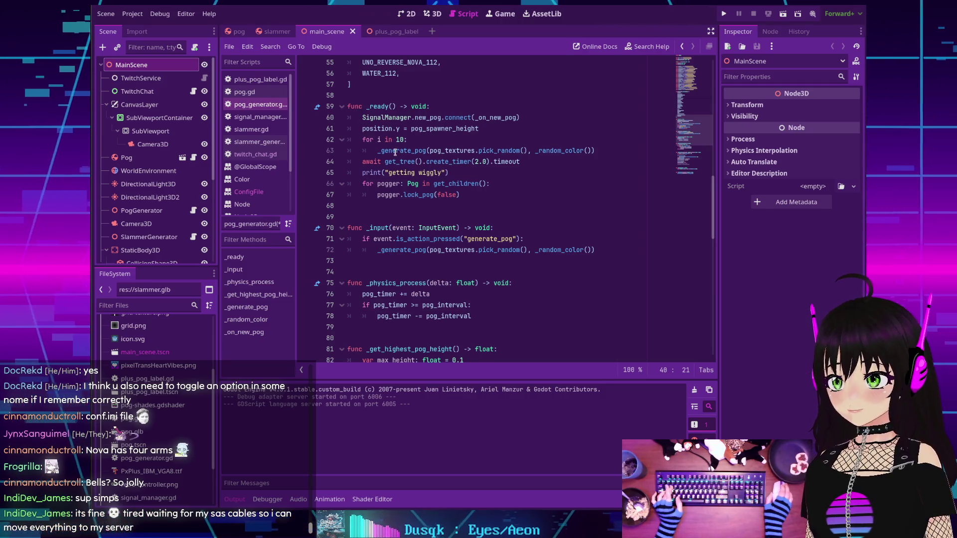
mouse_move(392, 151)
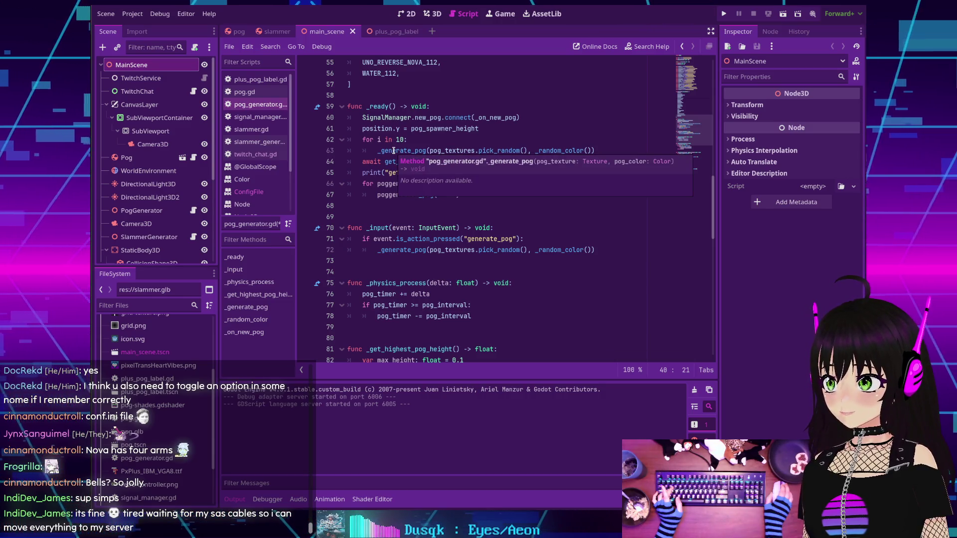
scroll(393, 151, up, 1)
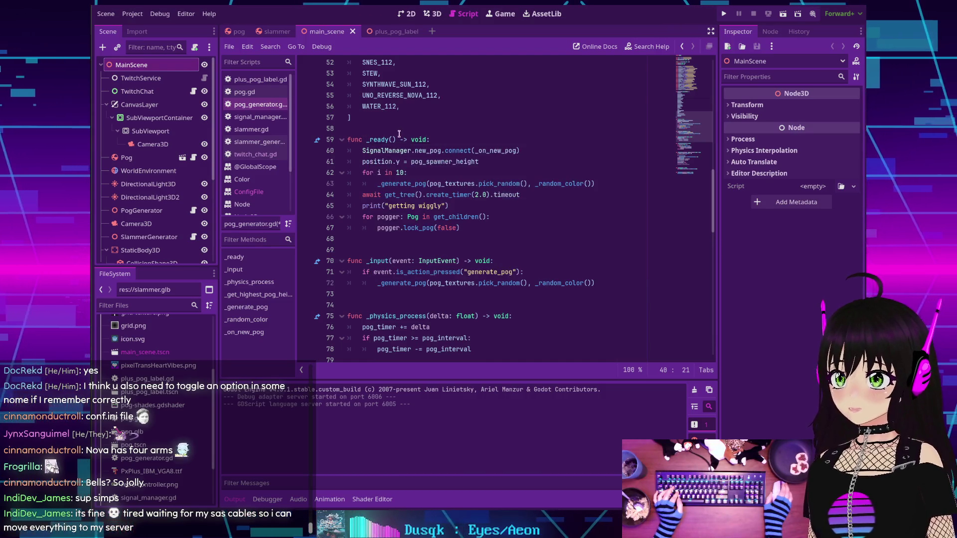
scroll(397, 136, down, 2)
scroll(396, 136, up, 2)
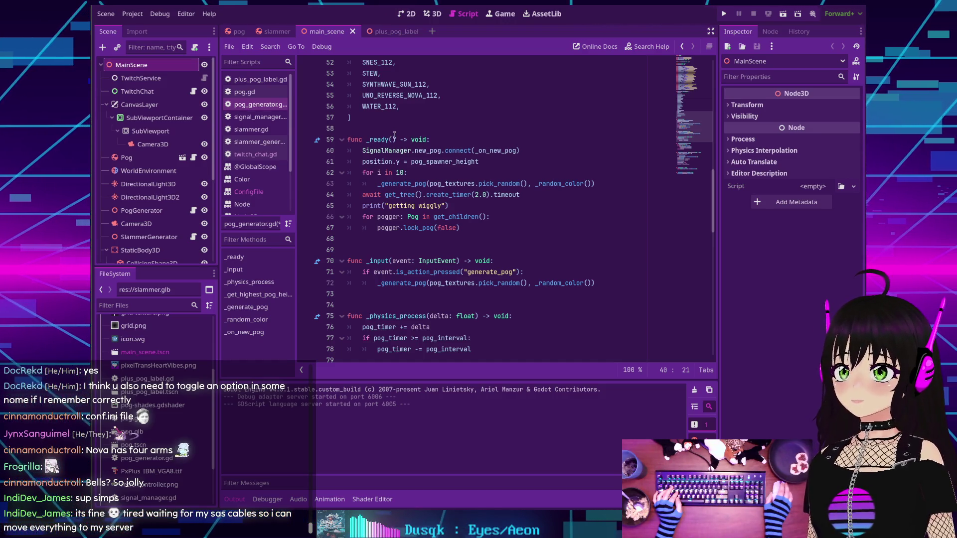
scroll(413, 152, down, 1)
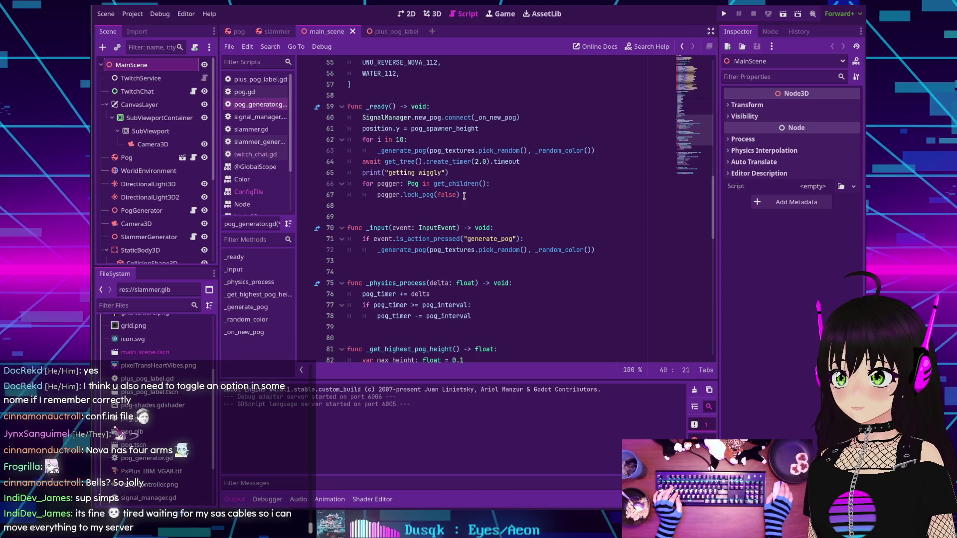
scroll(464, 196, down, 3)
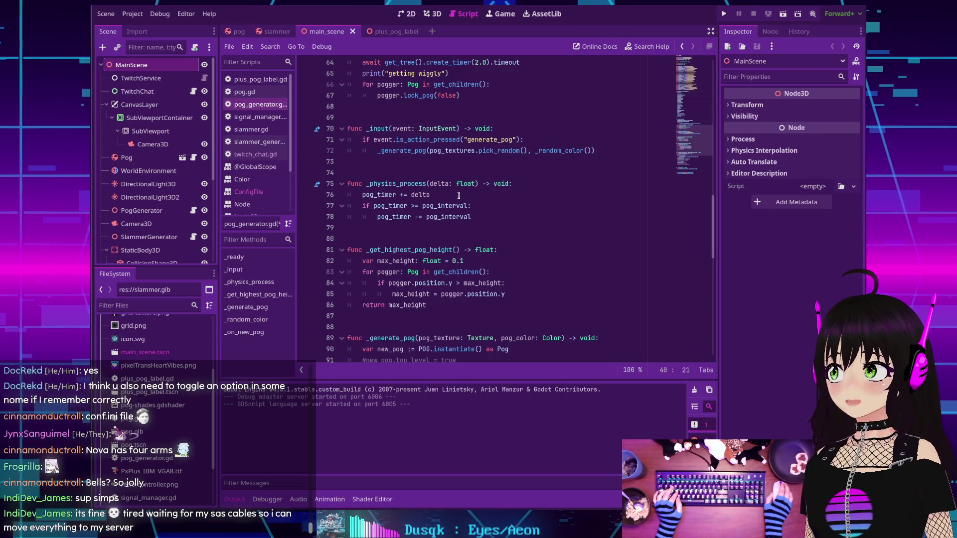
scroll(458, 196, down, 1)
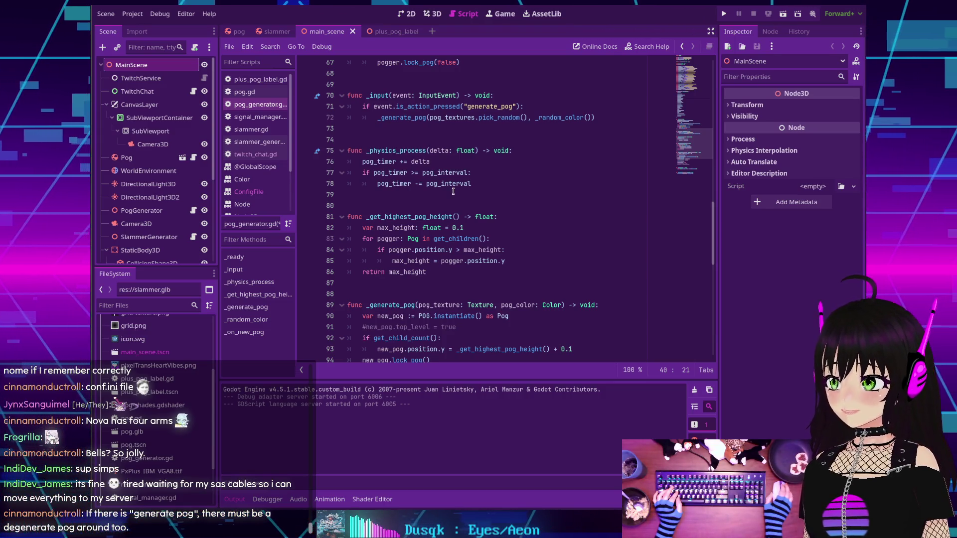
scroll(451, 189, down, 2)
scroll(448, 187, down, 2)
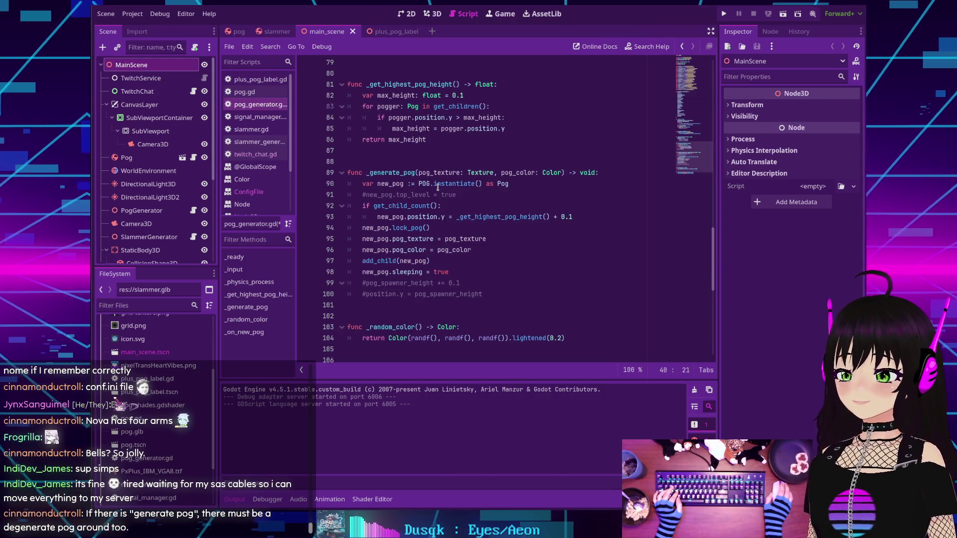
mouse_move(437, 187)
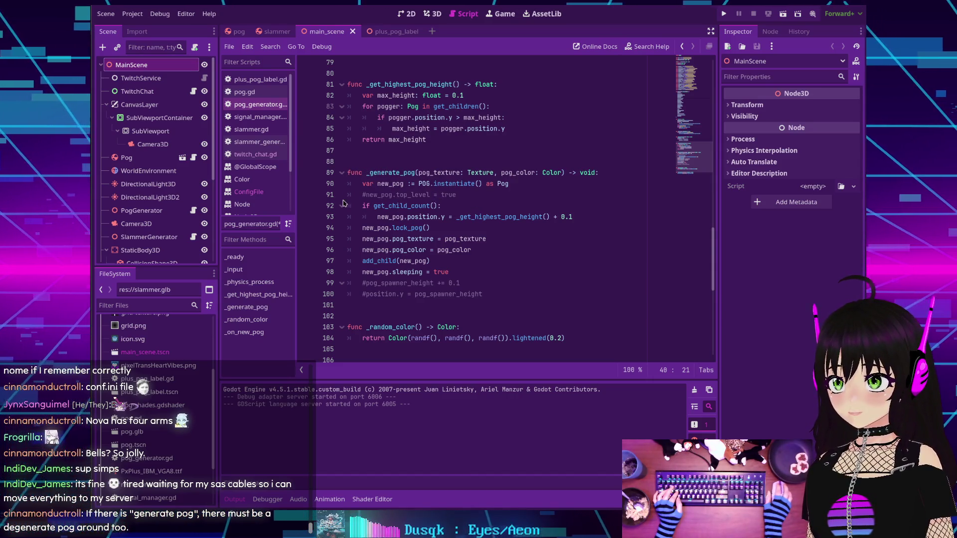
double_click(385, 206)
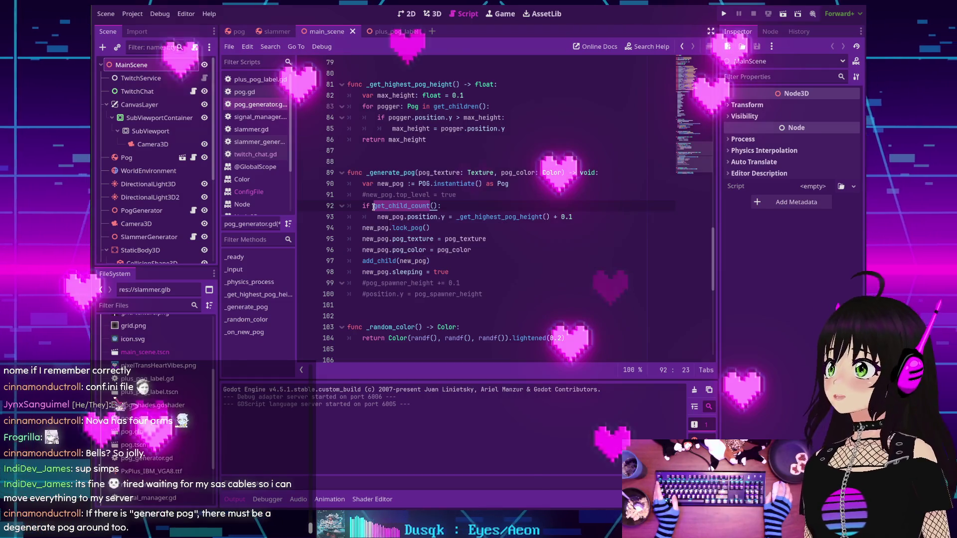
mouse_move(373, 206)
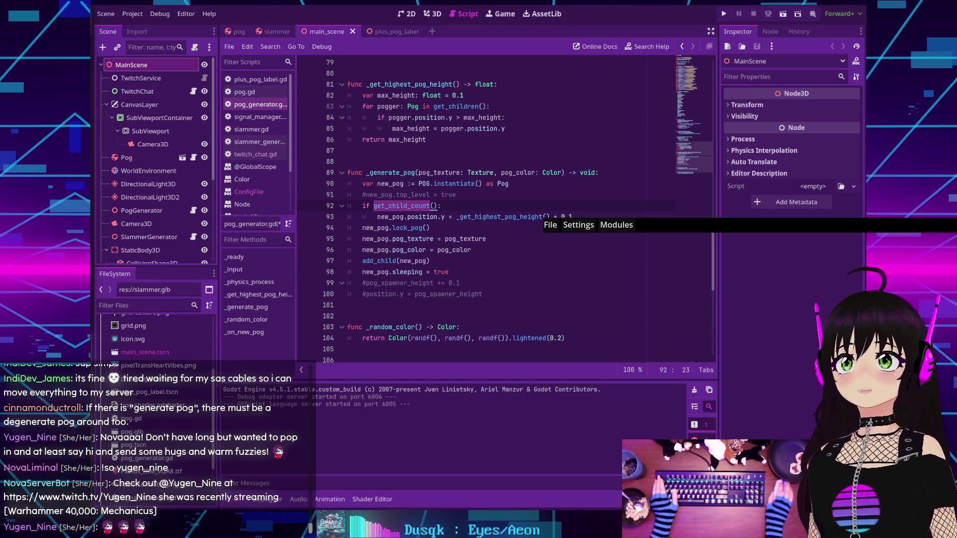
click(616, 225)
Check SceneBasic, AnimationApplier, BlendShapeScalingAndOffset and MediaPipeToVrmBlendShapes settings in the Mods window, then close it
click(648, 239)
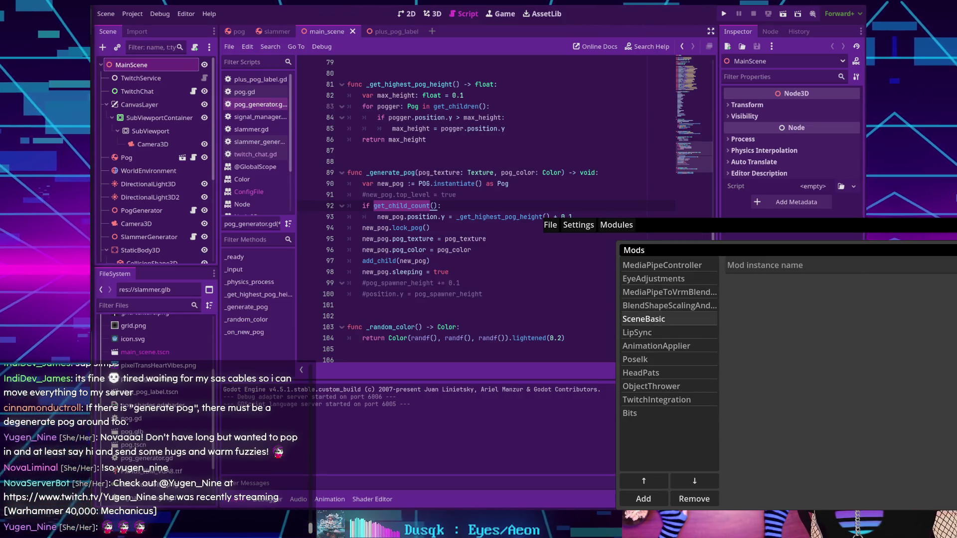
click(643, 319)
click(657, 346)
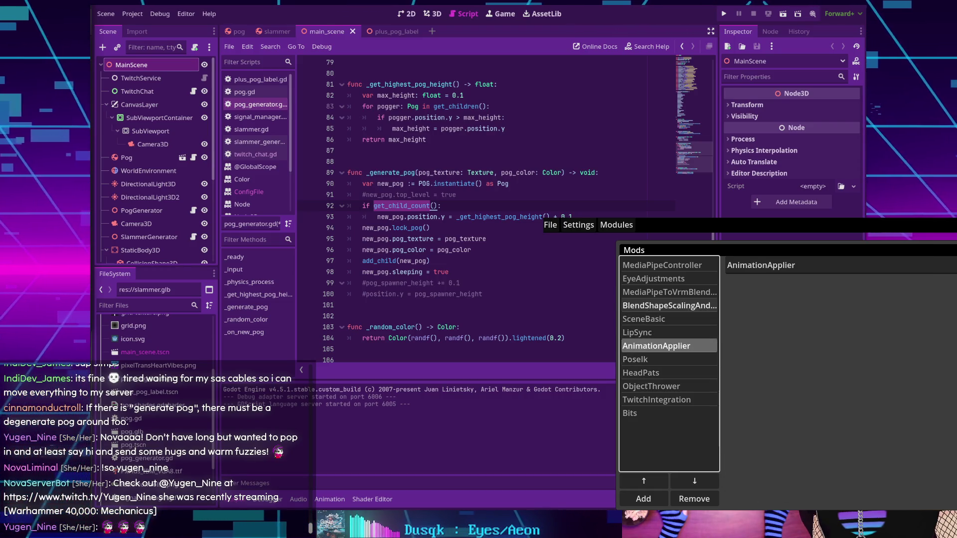
click(669, 305)
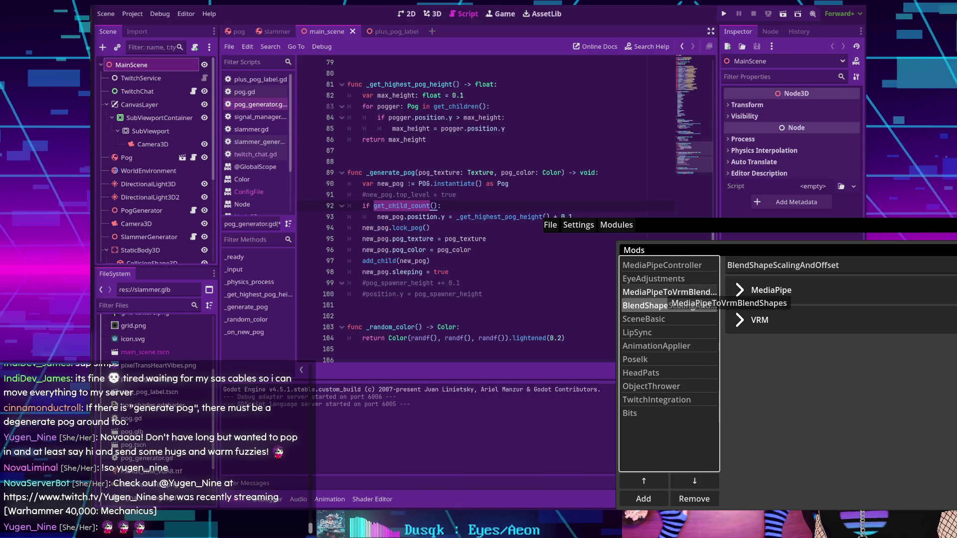
click(669, 292)
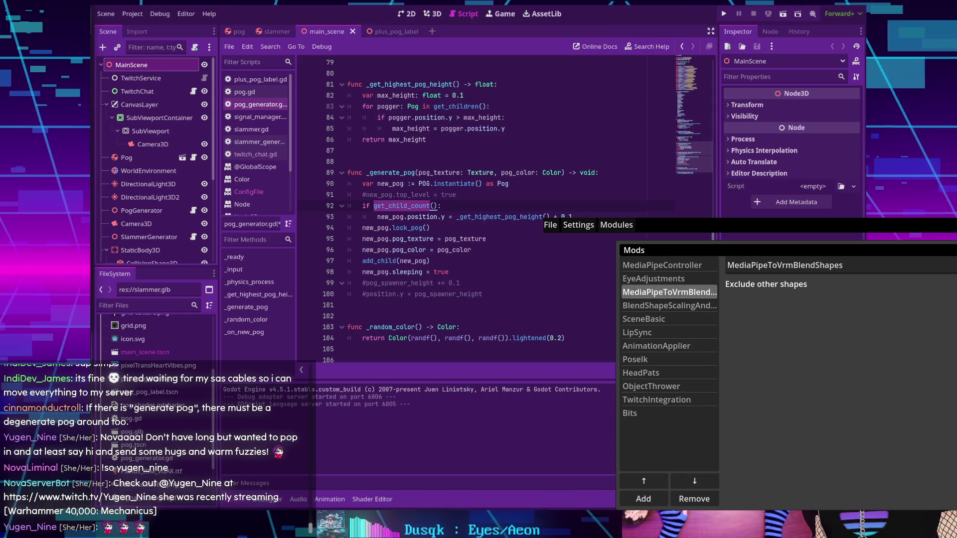
key(Escape)
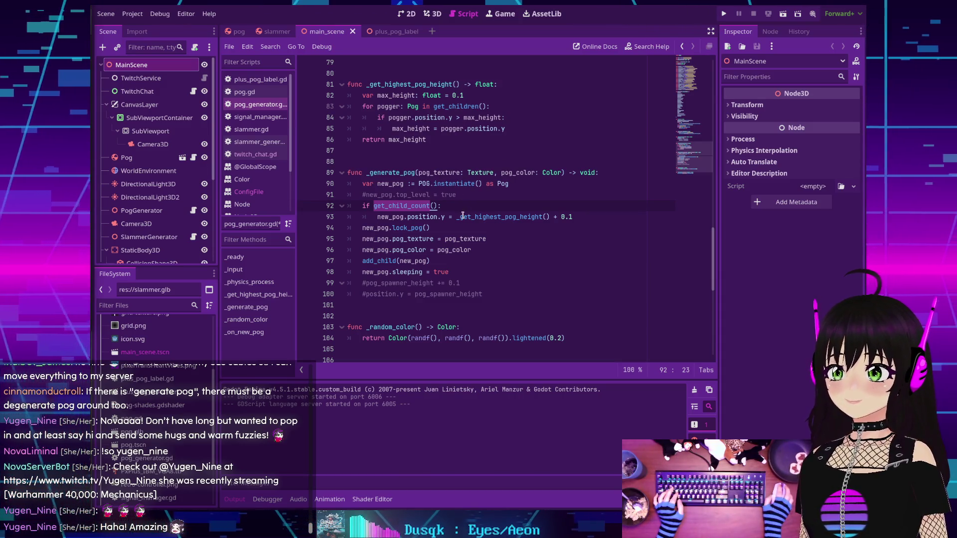
key(End)
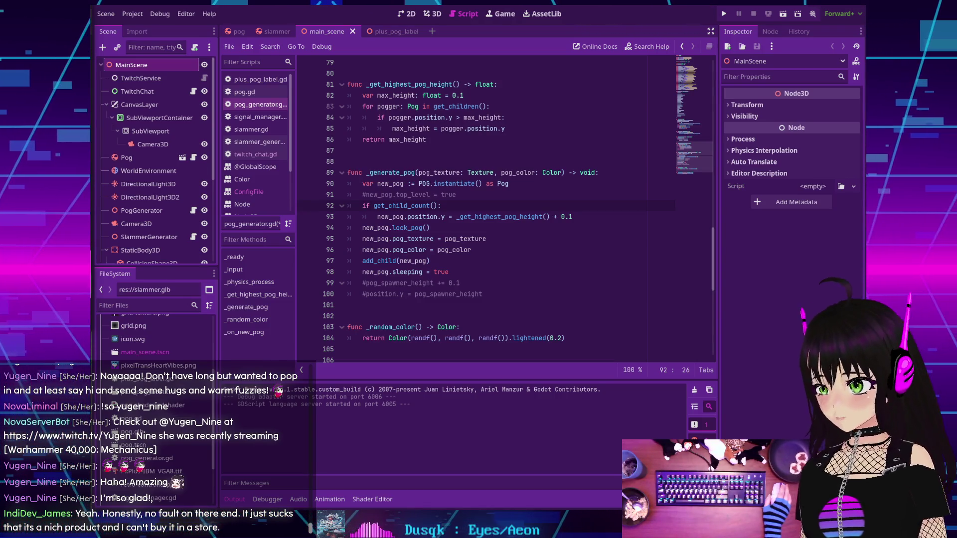
key(Down)
key(Down)
key(Down)
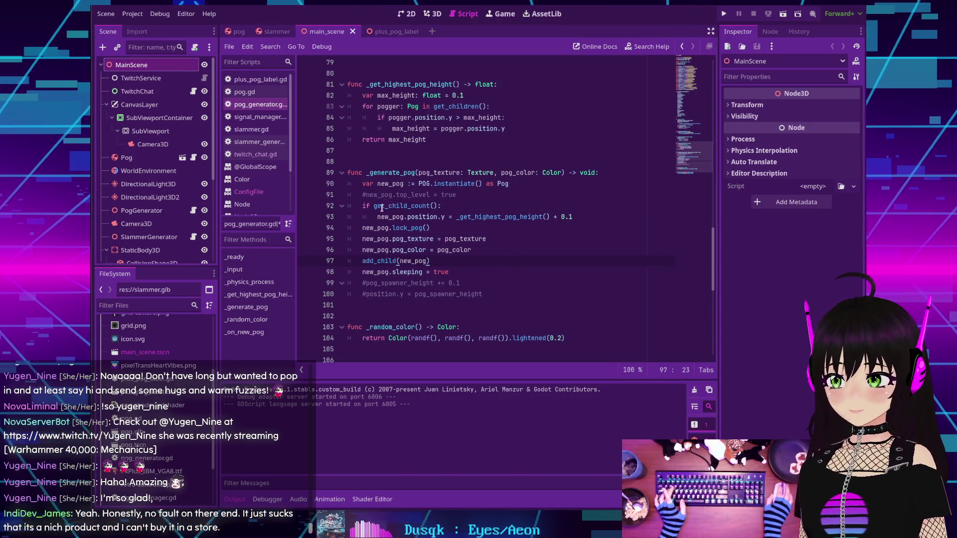
mouse_move(378, 217)
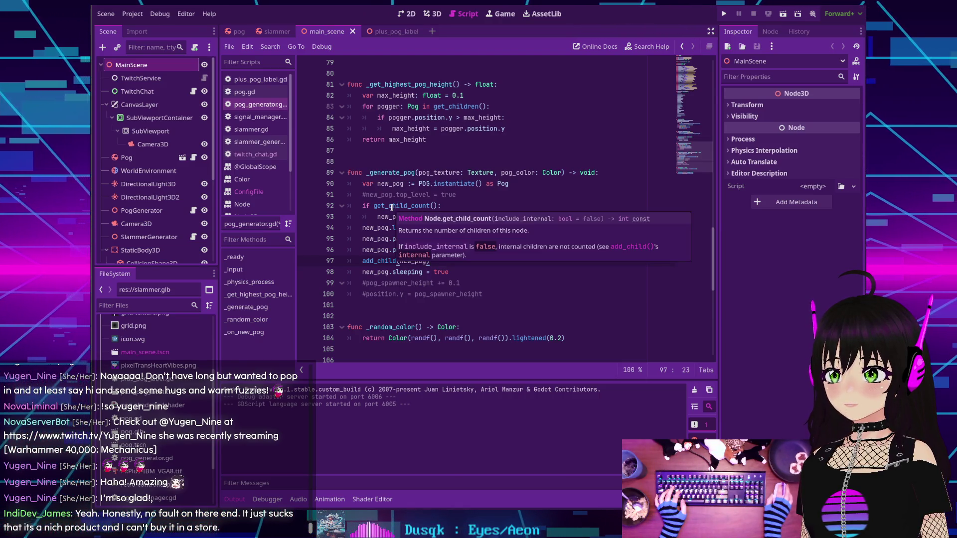
key(Up)
key(Up)
key(Up)
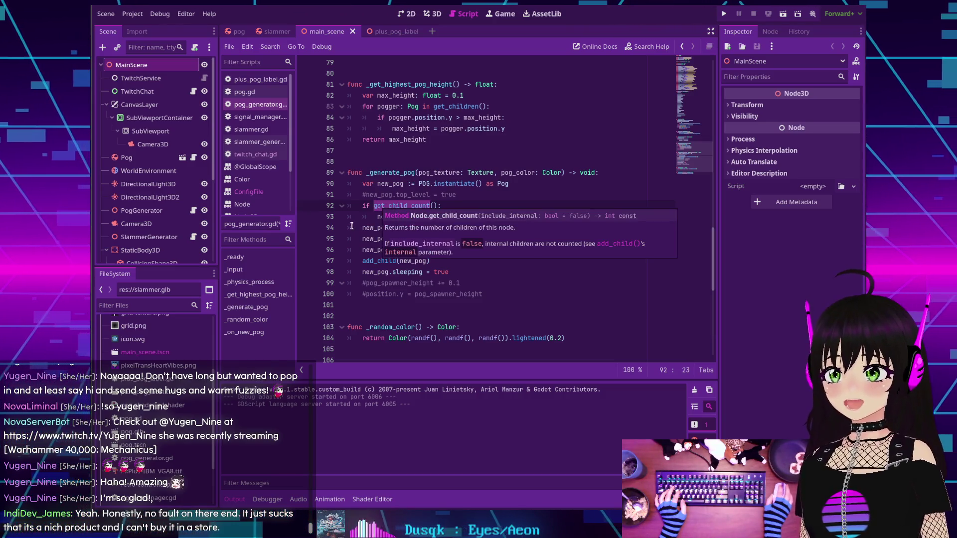
click(365, 239)
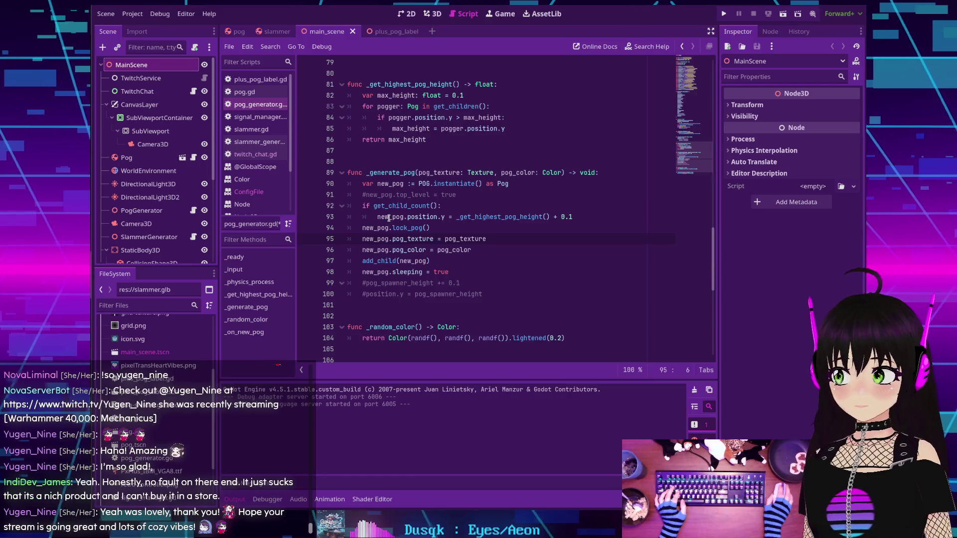
mouse_move(388, 217)
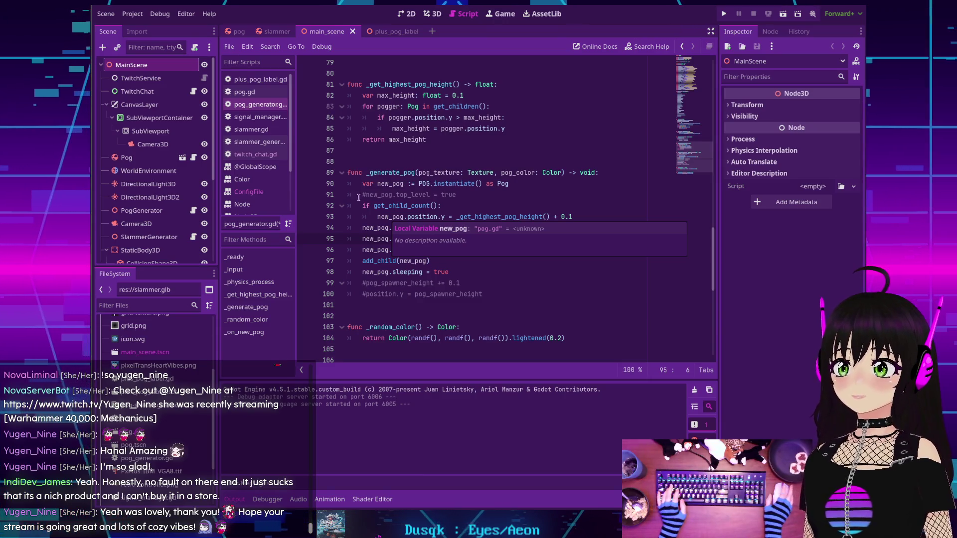
click(411, 205)
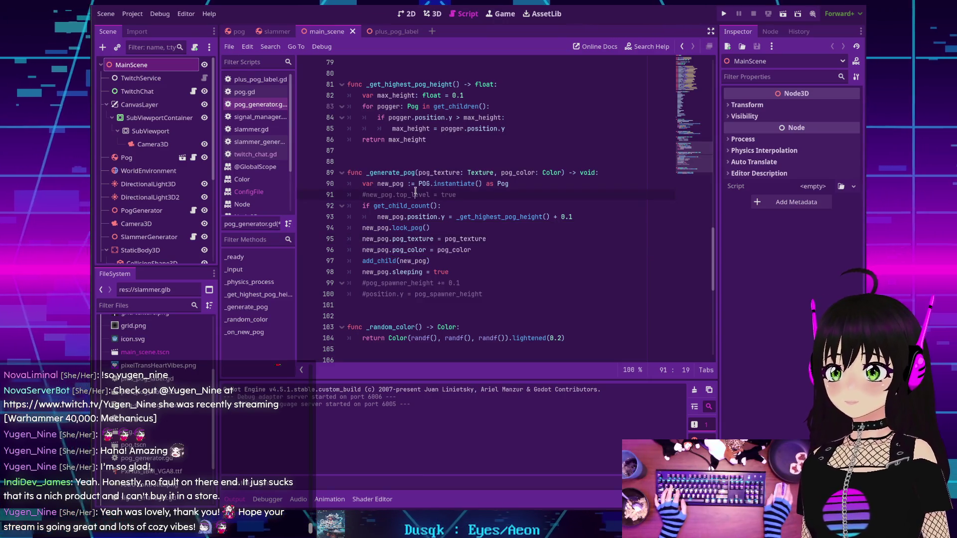
double_click(423, 218)
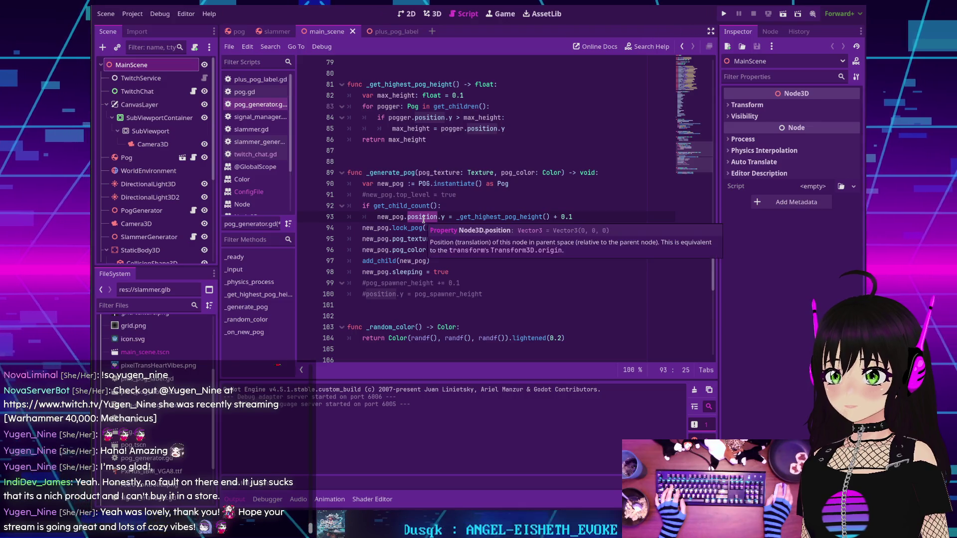
click(399, 240)
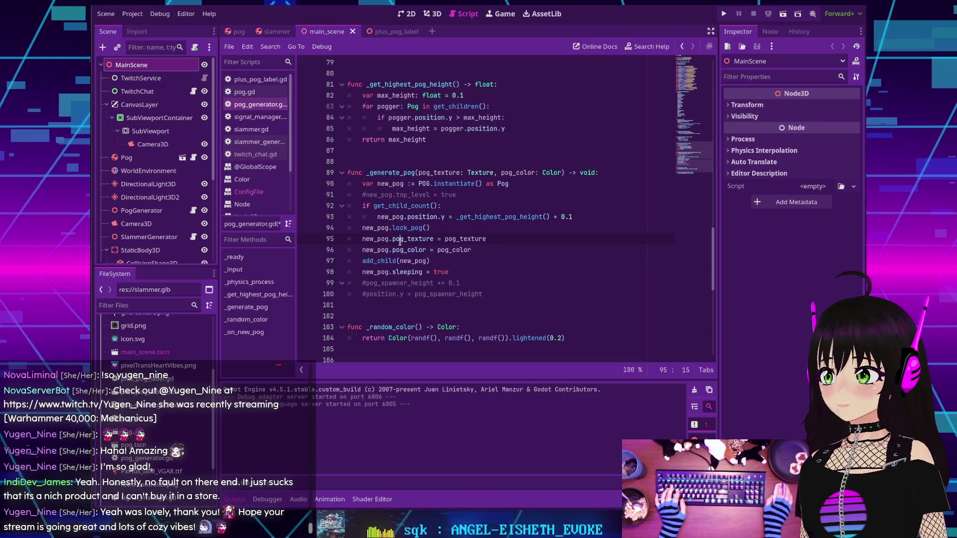
click(464, 228)
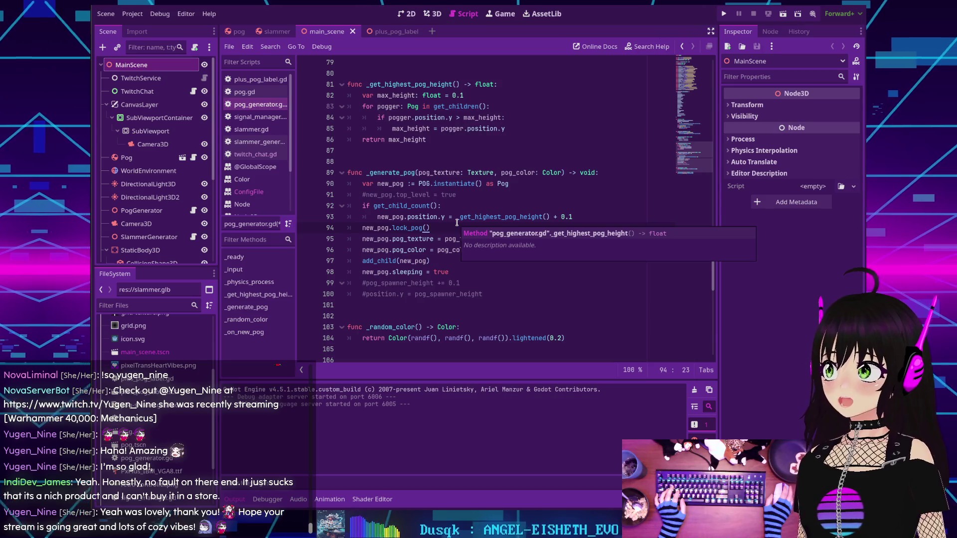
click(438, 217)
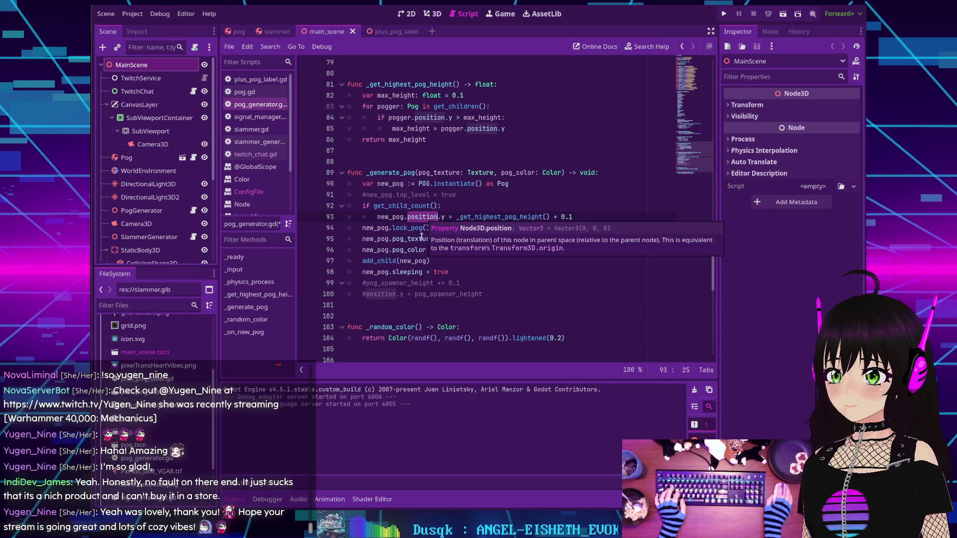
click(429, 227)
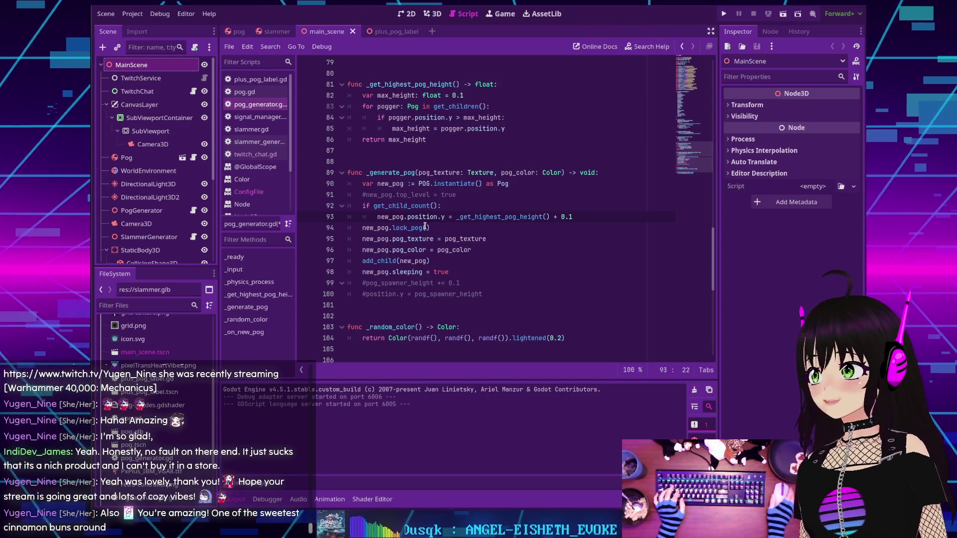
mouse_move(418, 224)
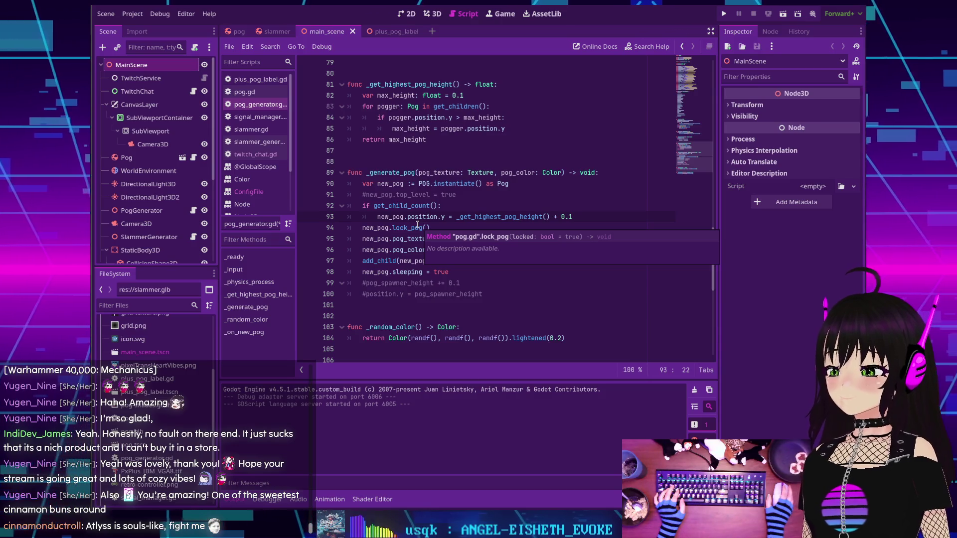
click(467, 196)
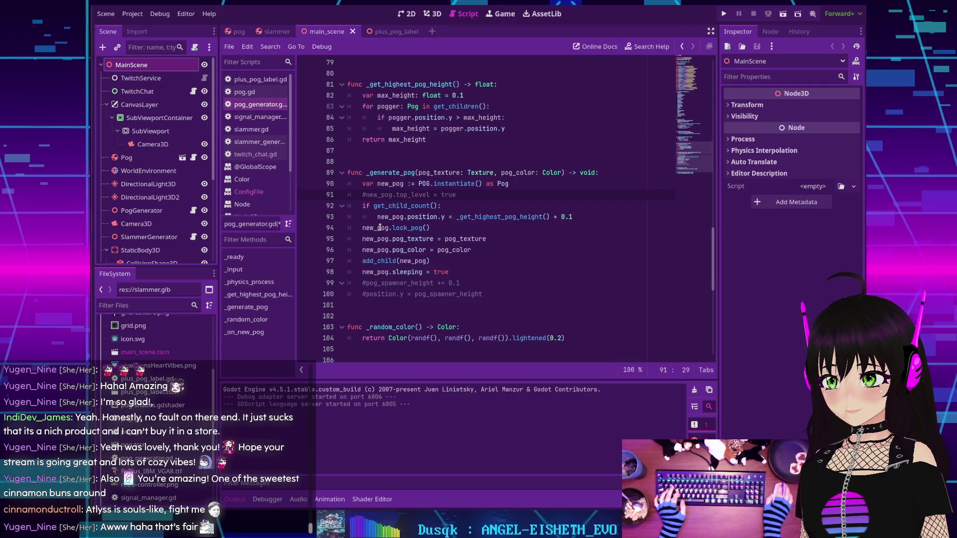
click(407, 227)
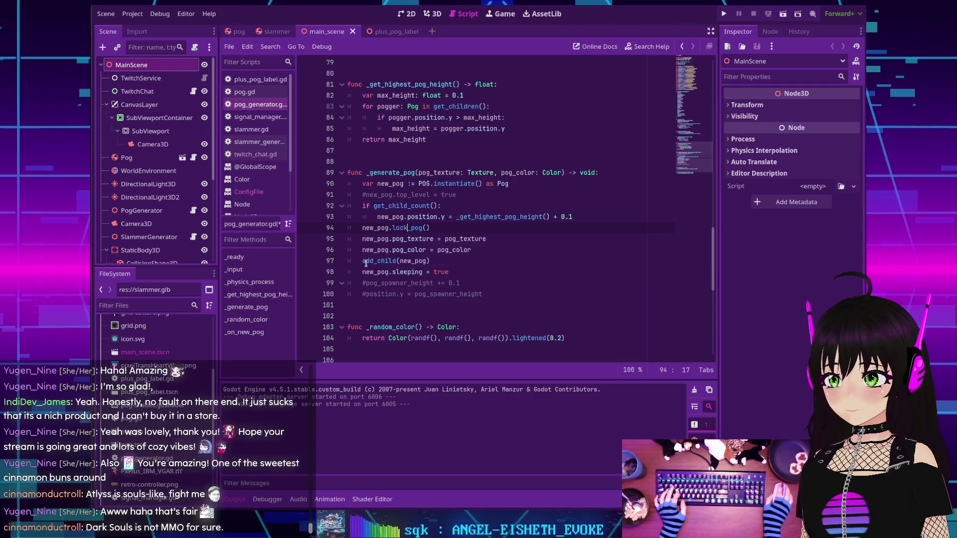
mouse_move(371, 264)
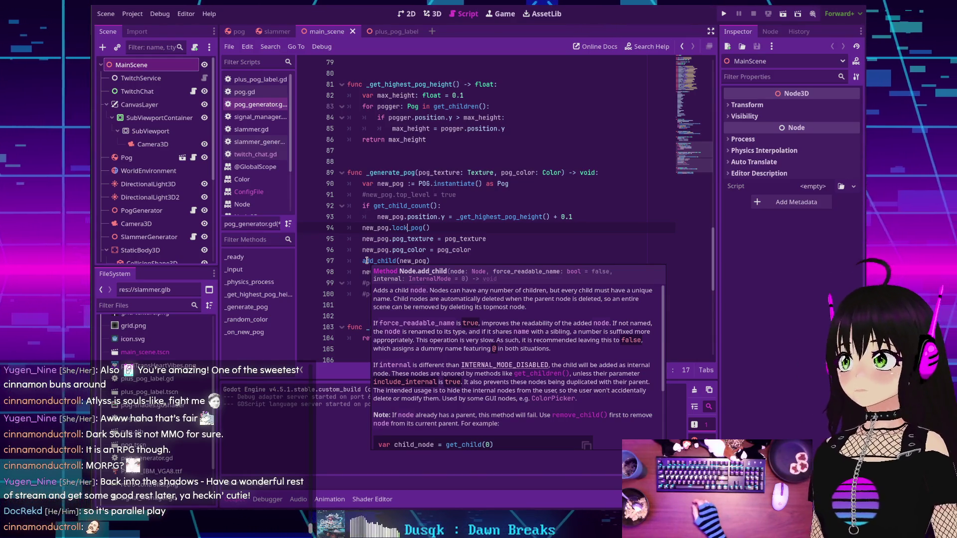
click(512, 236)
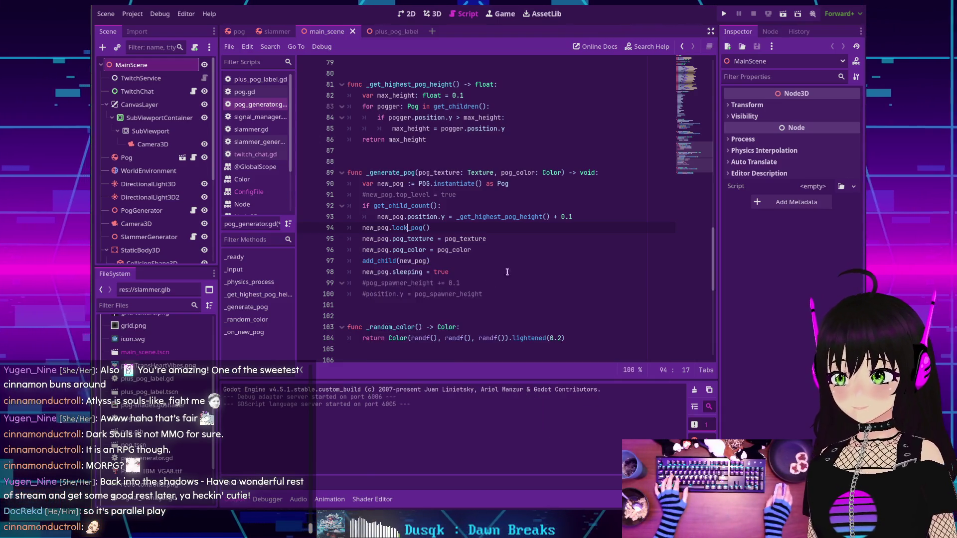
key(Down)
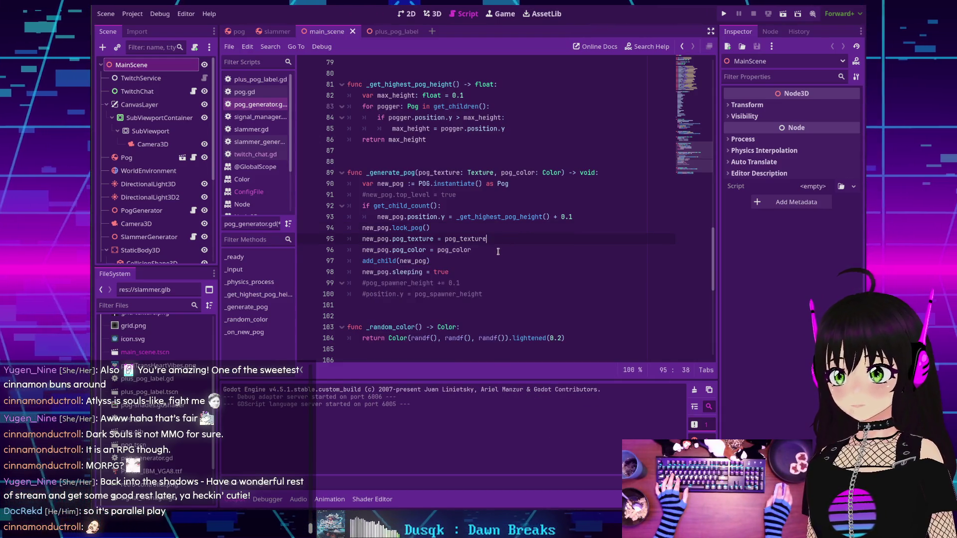
click(495, 235)
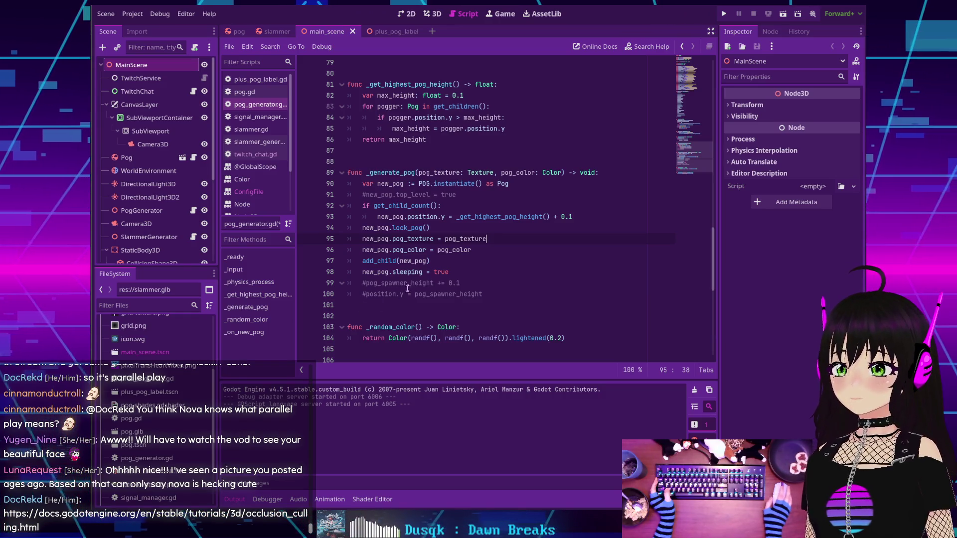
mouse_move(413, 276)
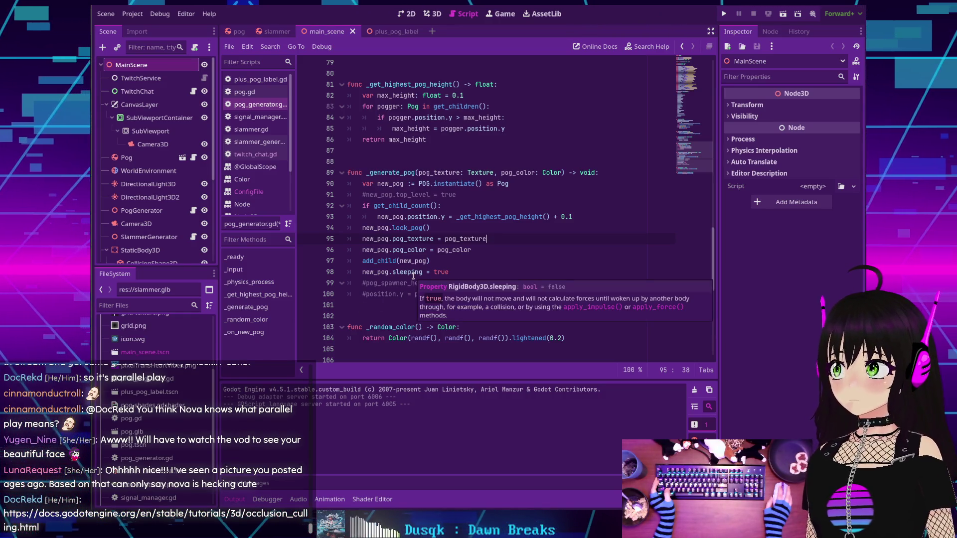
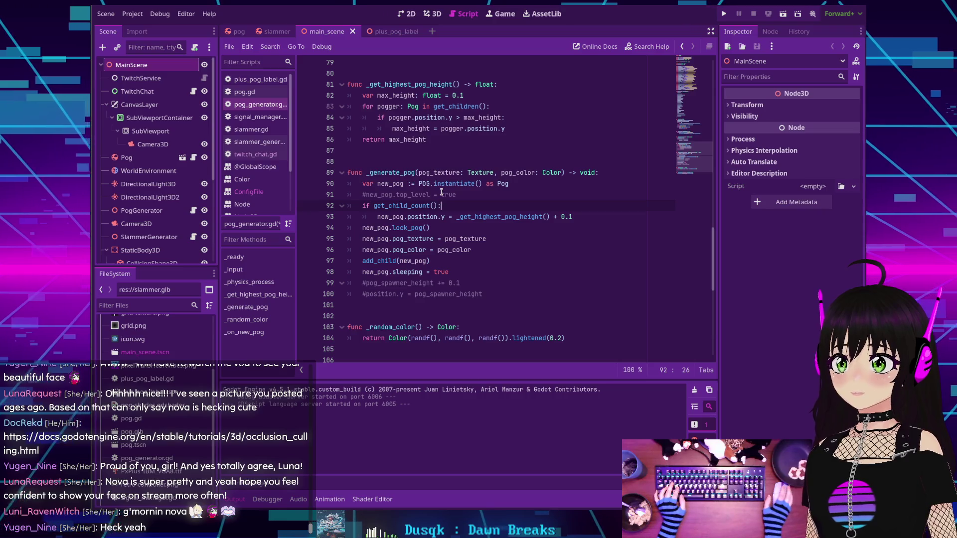
Show the documentation tooltip for get_child_count in pog_generator.gd
mouse_move(428, 202)
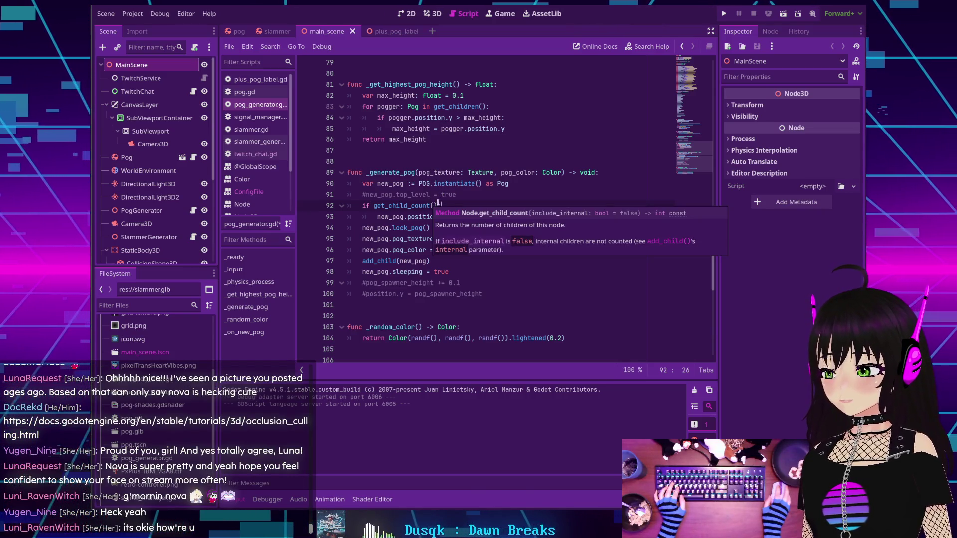